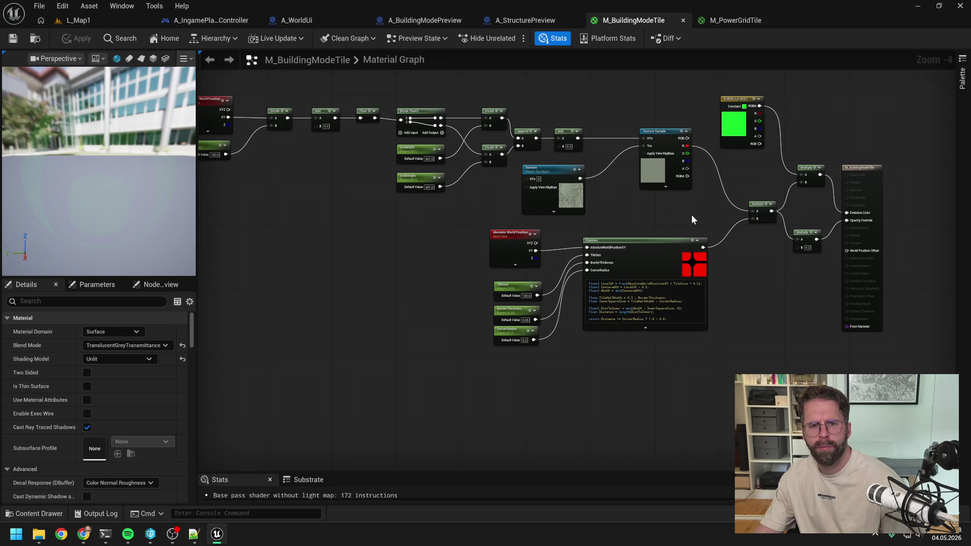
Step: Pan the material graph, then read Claude Code's answer on near-invisible buildable tiles and the If-cascade
{"action": "left_click_drag", "start_coordinate": [648, 214], "coordinate": [744, 220]}
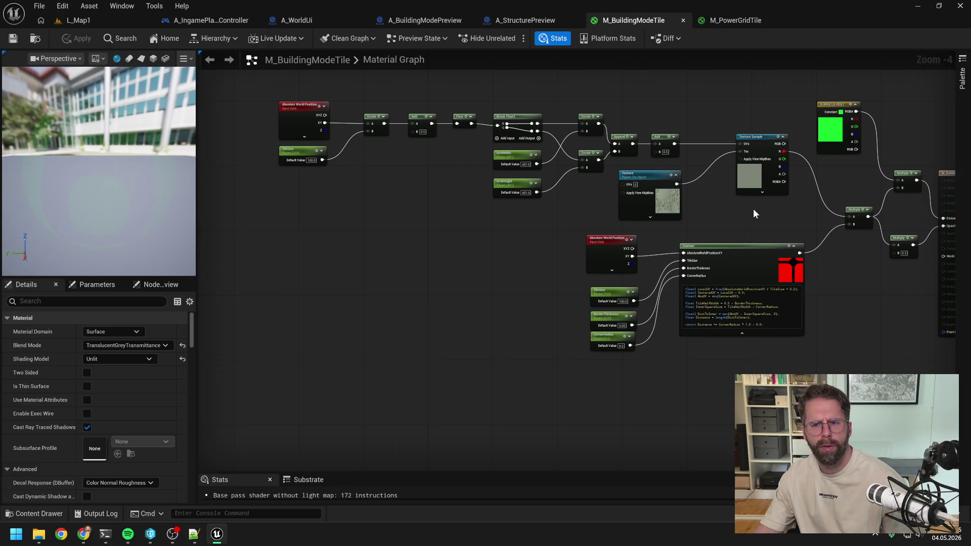
{"action": "left_click_drag", "start_coordinate": [754, 214], "coordinate": [574, 220]}
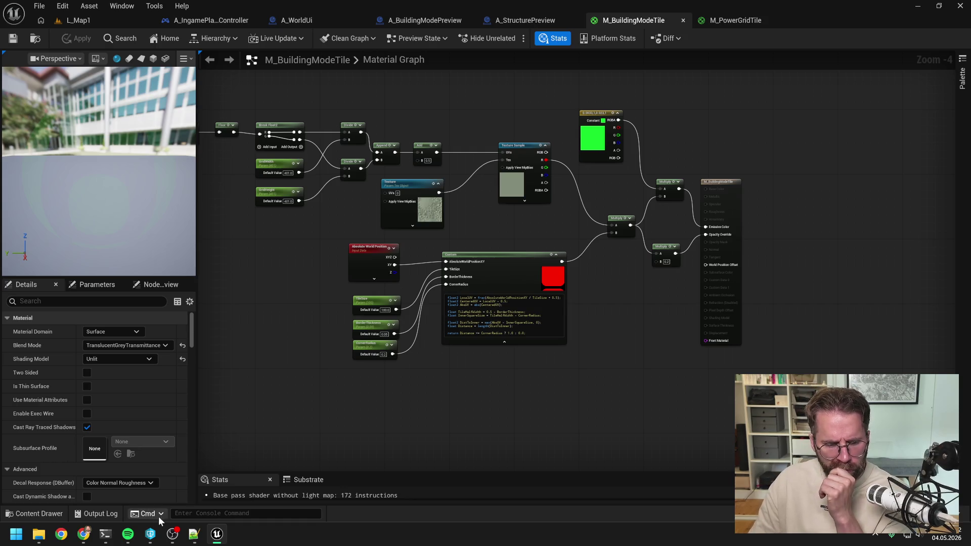
{"action": "left_click", "coordinate": [105, 535]}
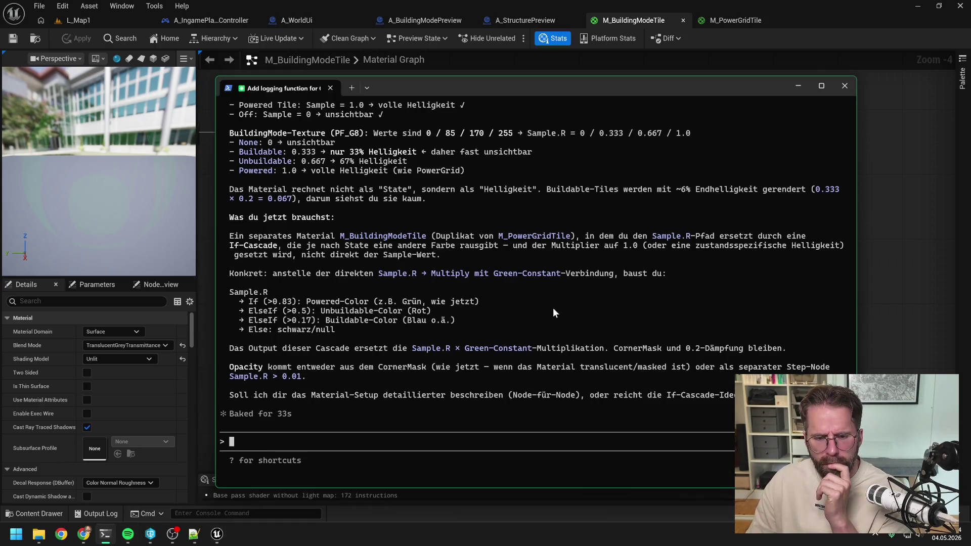
{"action": "scroll", "coordinate": [549, 307], "scroll_direction": "up", "scroll_amount": 4}
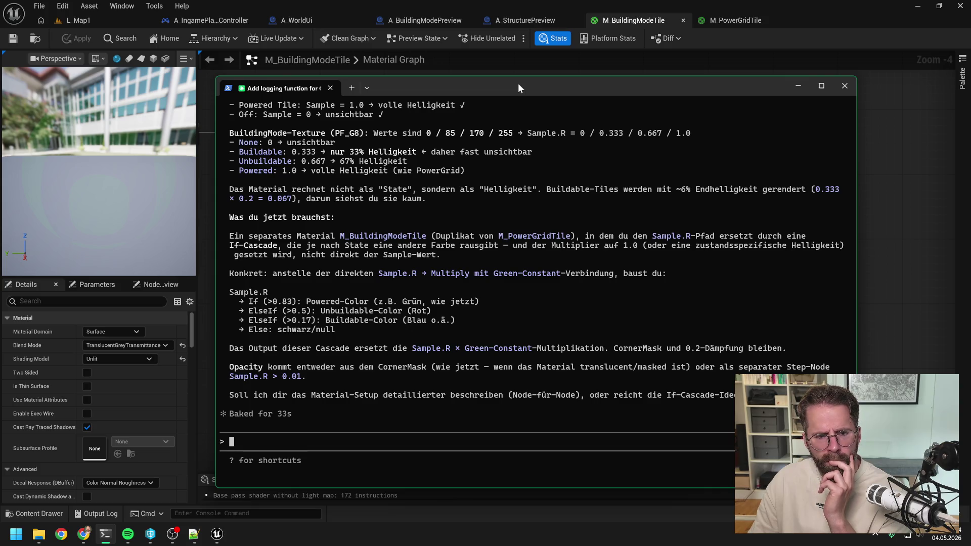
{"action": "key", "text": "alt+Tab"}
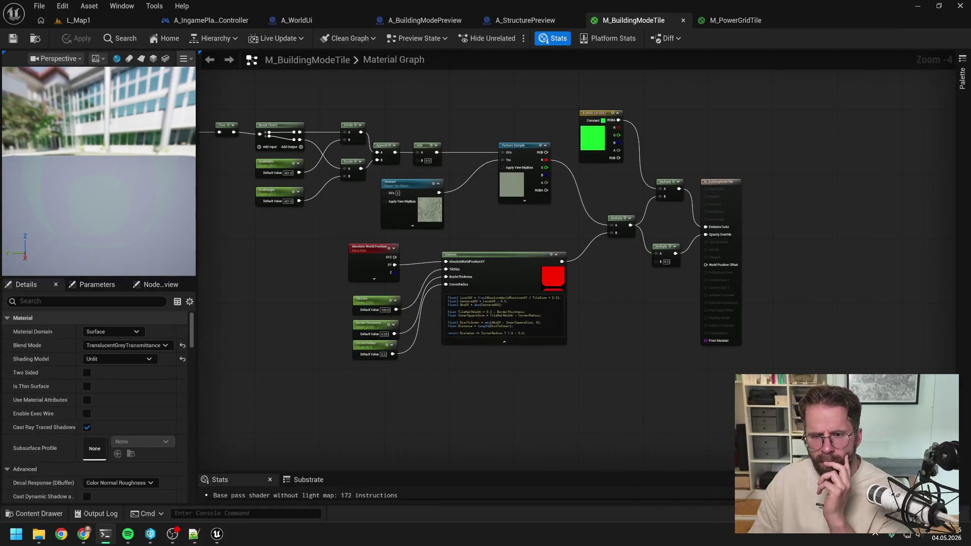
Step: Move the terminal aside and zoom in on the Custom mask node feeding the output Multiply
{"action": "key", "text": "alt+Tab"}
{"action": "left_click_drag", "start_coordinate": [682, 96], "coordinate": [551, 92]}
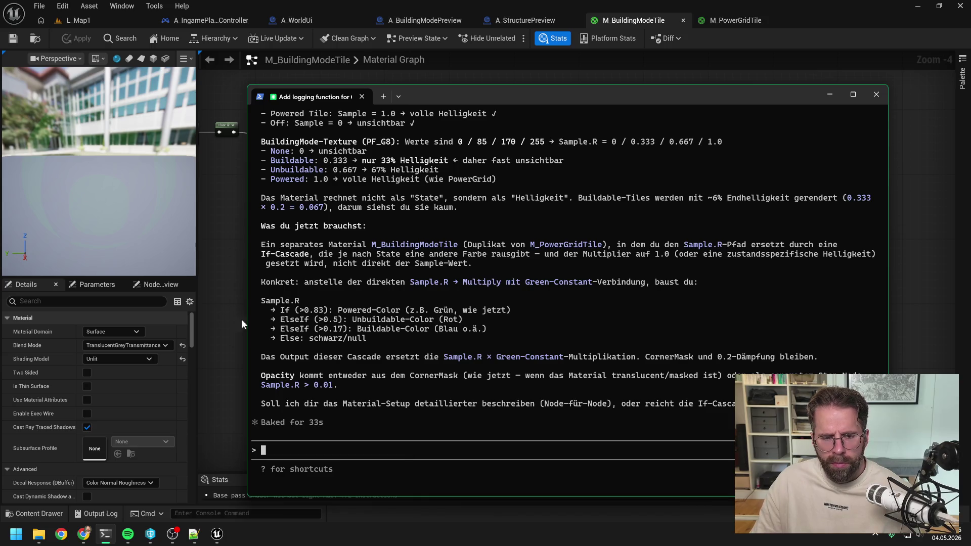
{"action": "key", "text": "super+Down"}
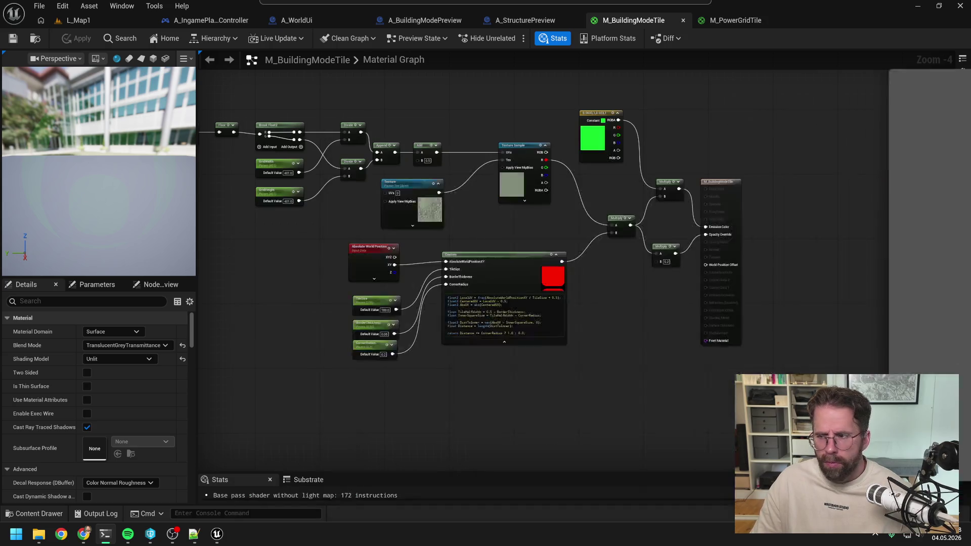
{"action": "scroll", "coordinate": [560, 214], "scroll_direction": "up", "scroll_amount": 1}
{"action": "scroll", "coordinate": [560, 214], "scroll_direction": "up", "scroll_amount": 2}
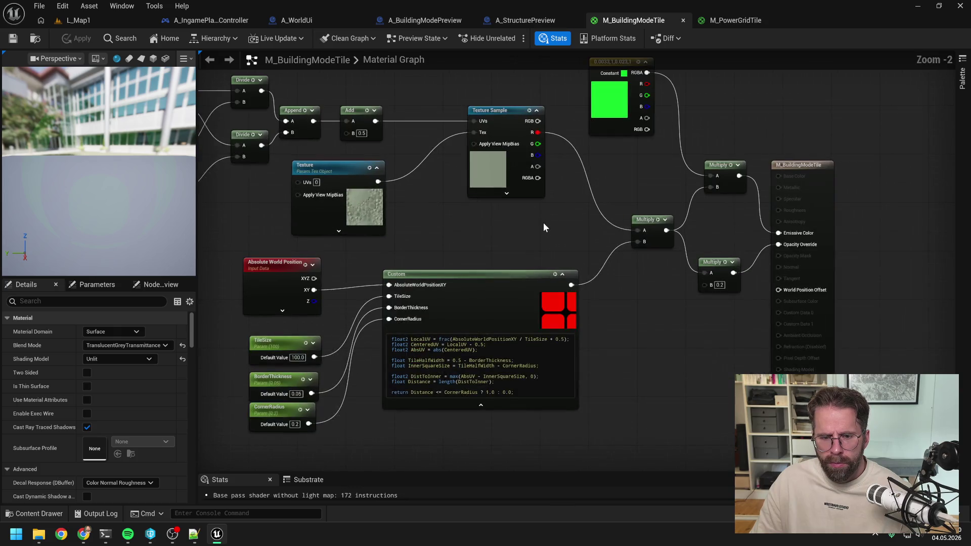
{"action": "left_click_drag", "start_coordinate": [613, 191], "coordinate": [602, 149]}
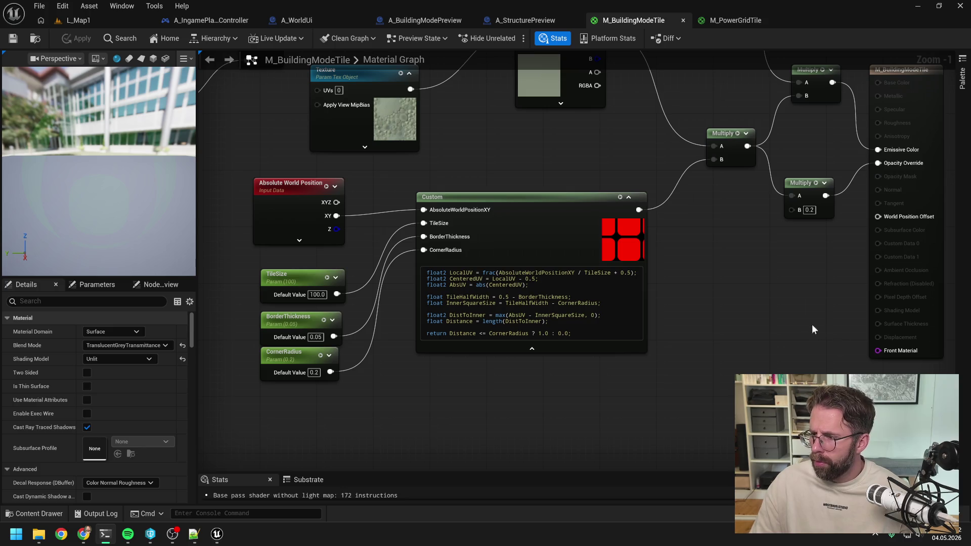
{"action": "scroll", "coordinate": [810, 304], "scroll_direction": "down", "scroll_amount": 3}
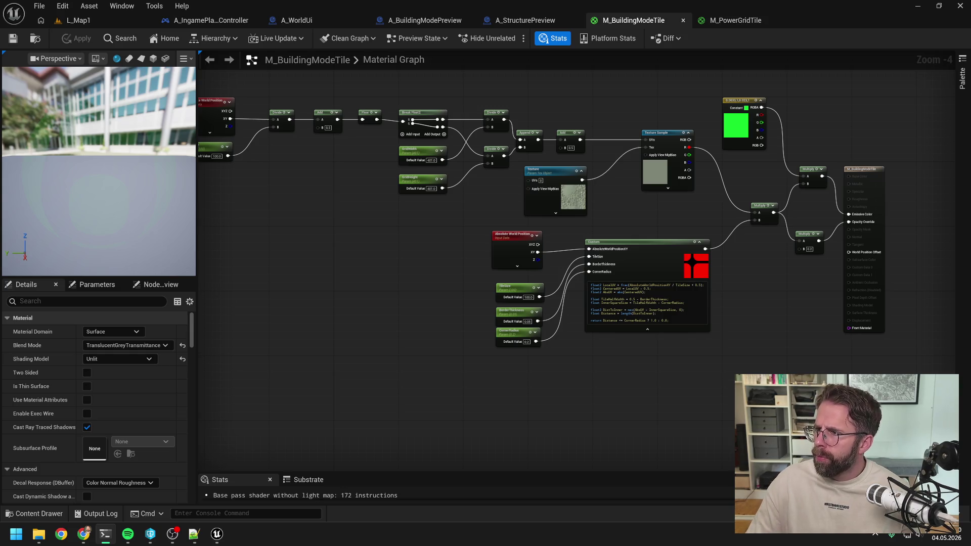
Step: Describe the CustomHLSL mask path and green emissive wiring to Claude, checking the graph's output wiring
{"action": "key", "text": "alt+Tab"}
{"action": "left_click_drag", "start_coordinate": [494, 69], "coordinate": [444, 76]}
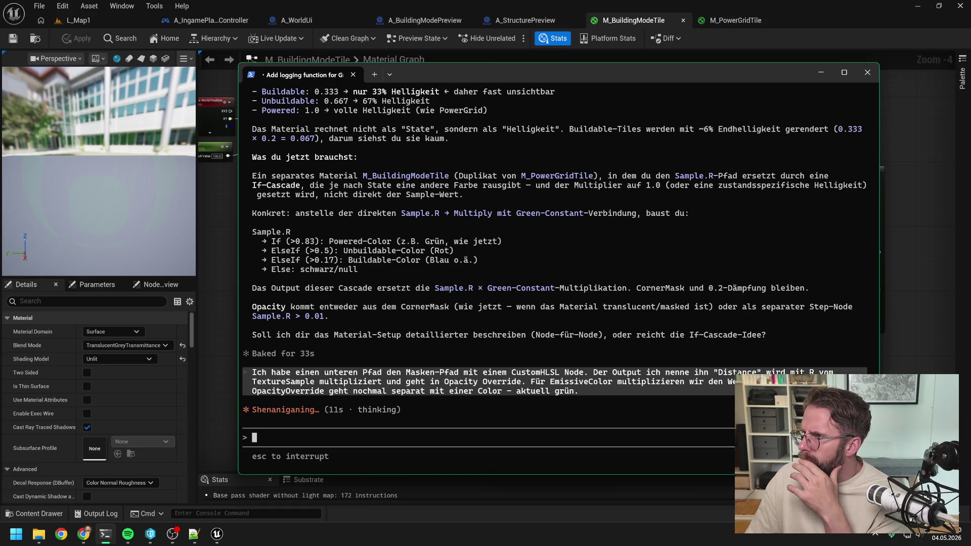
{"action": "left_click", "coordinate": [906, 232]}
{"action": "left_click_drag", "start_coordinate": [815, 213], "coordinate": [694, 184]}
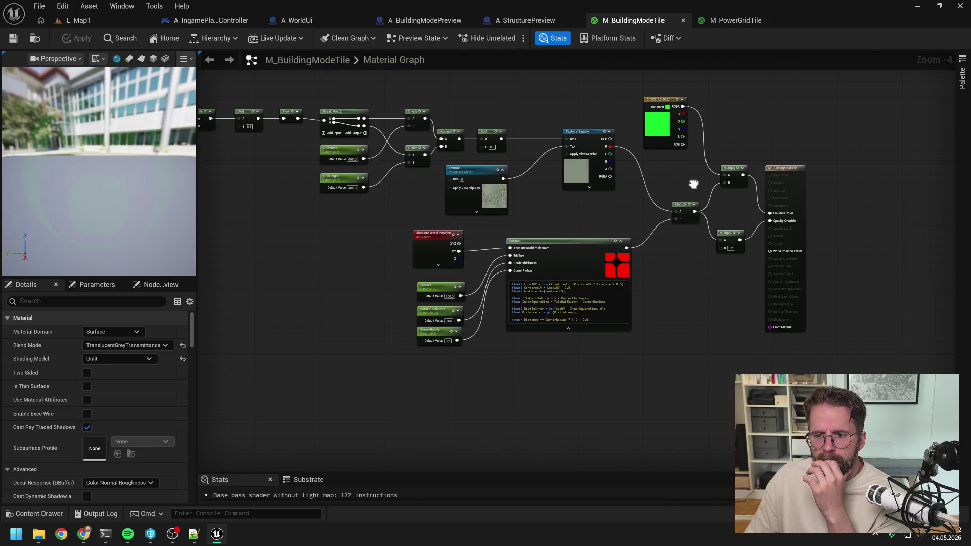
{"action": "scroll", "coordinate": [658, 170], "scroll_direction": "up", "scroll_amount": 1}
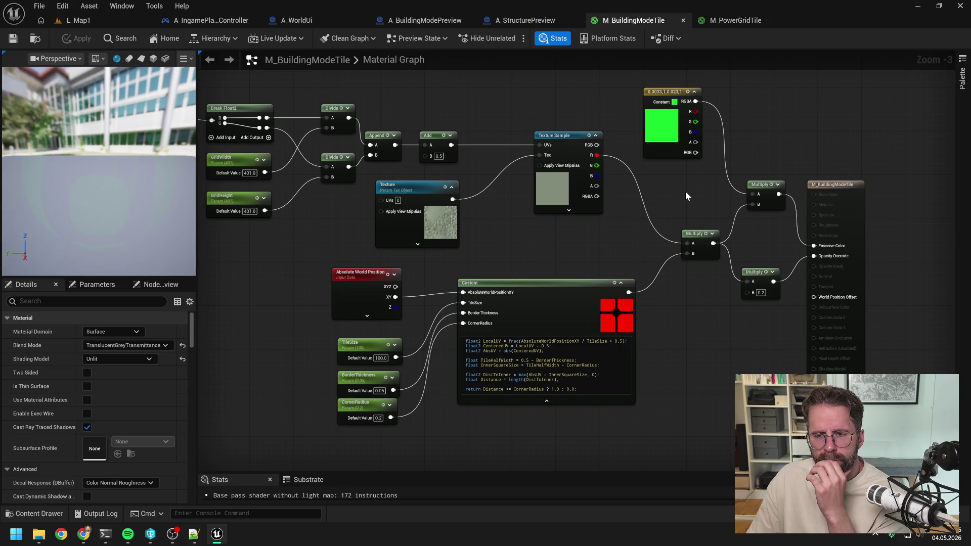
{"action": "scroll", "coordinate": [685, 191], "scroll_direction": "down", "scroll_amount": 1}
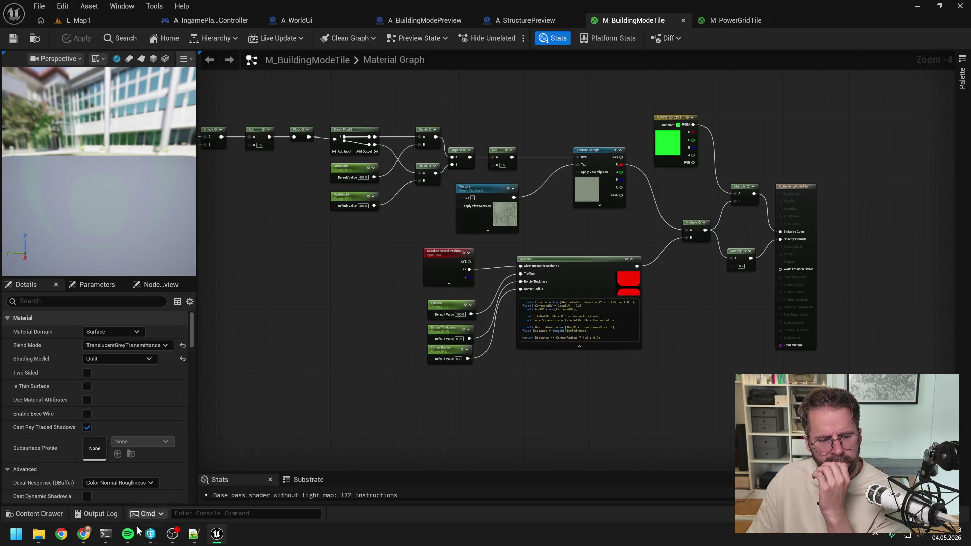
{"action": "left_click", "coordinate": [105, 535]}
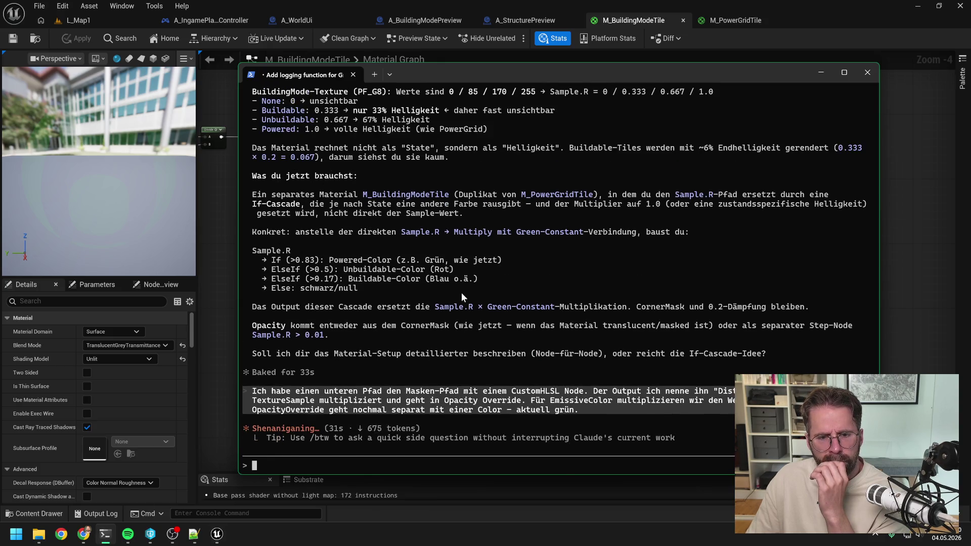
Step: Read Claude's reply recommending Step-based binary opacity and an If-cascade for state-dependent emissive colours
{"action": "scroll", "coordinate": [462, 293], "scroll_direction": "up", "scroll_amount": 1}
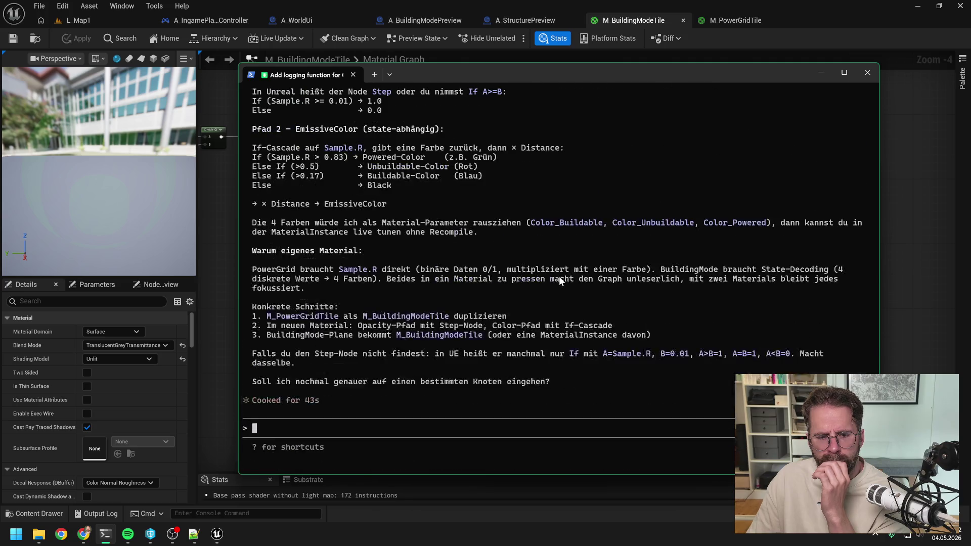
{"action": "scroll", "coordinate": [545, 271], "scroll_direction": "up", "scroll_amount": 8}
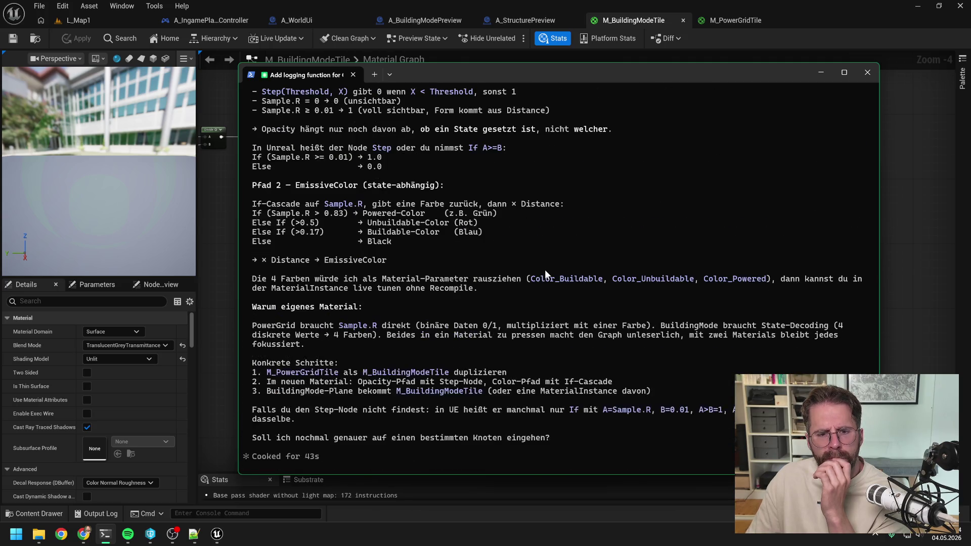
{"action": "scroll", "coordinate": [535, 277], "scroll_direction": "up", "scroll_amount": 1}
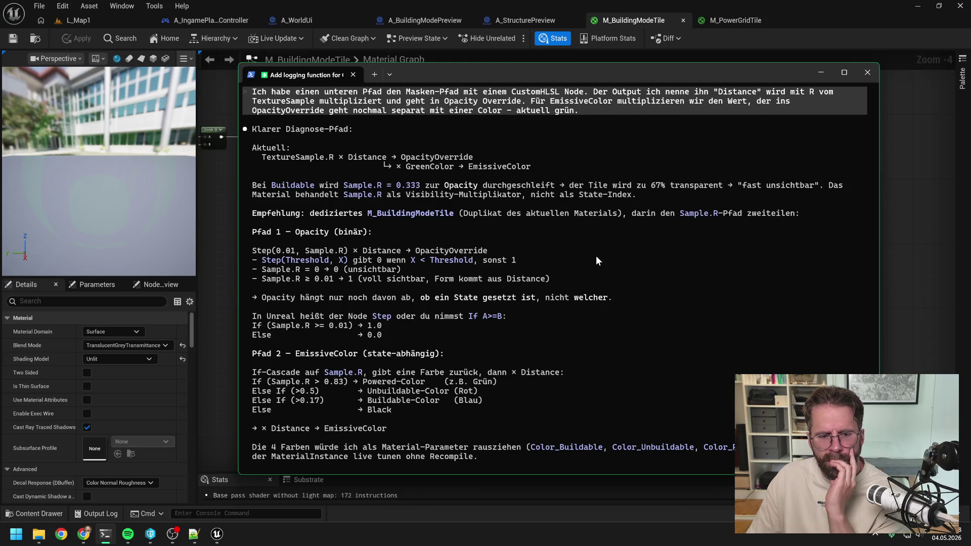
{"action": "scroll", "coordinate": [595, 268], "scroll_direction": "down", "scroll_amount": 1}
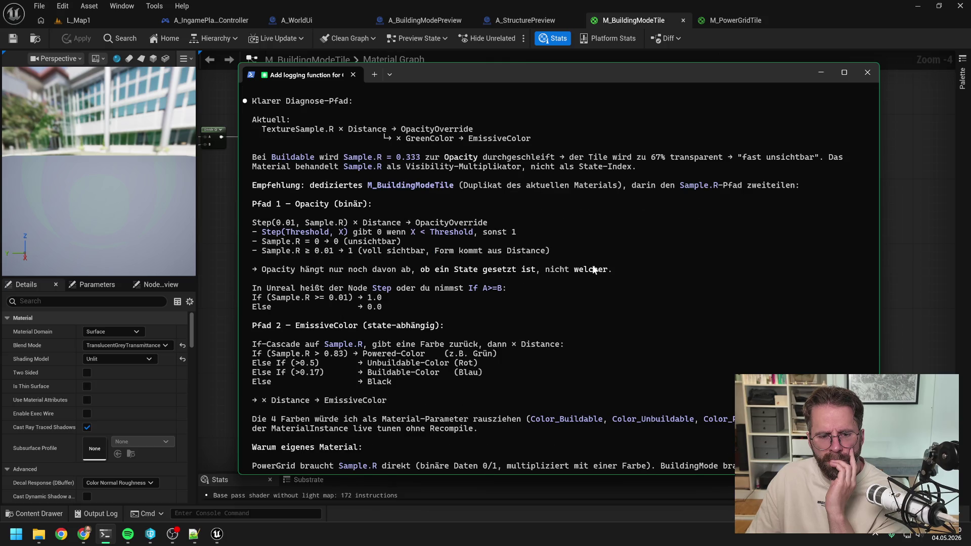
{"action": "scroll", "coordinate": [594, 269], "scroll_direction": "down", "scroll_amount": 4}
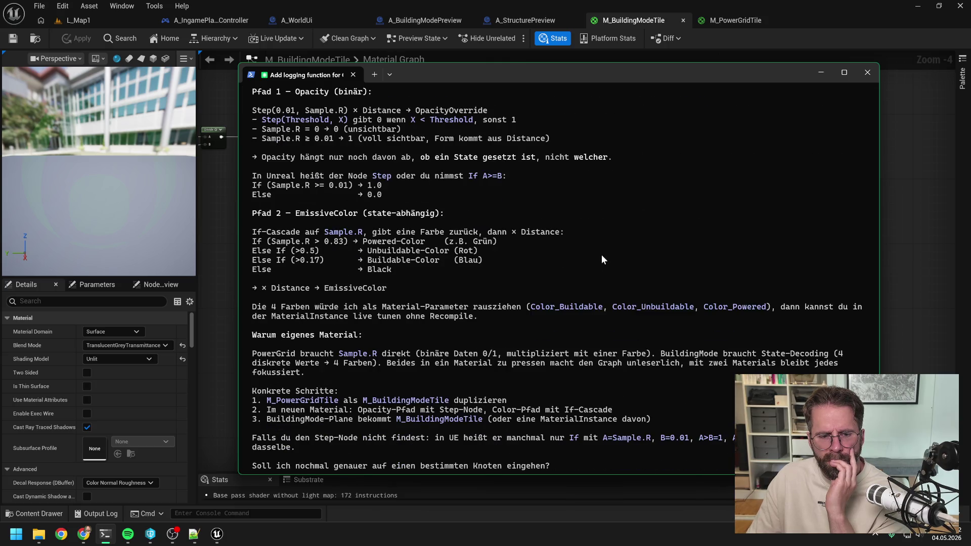
{"action": "scroll", "coordinate": [602, 260], "scroll_direction": "down", "scroll_amount": 1}
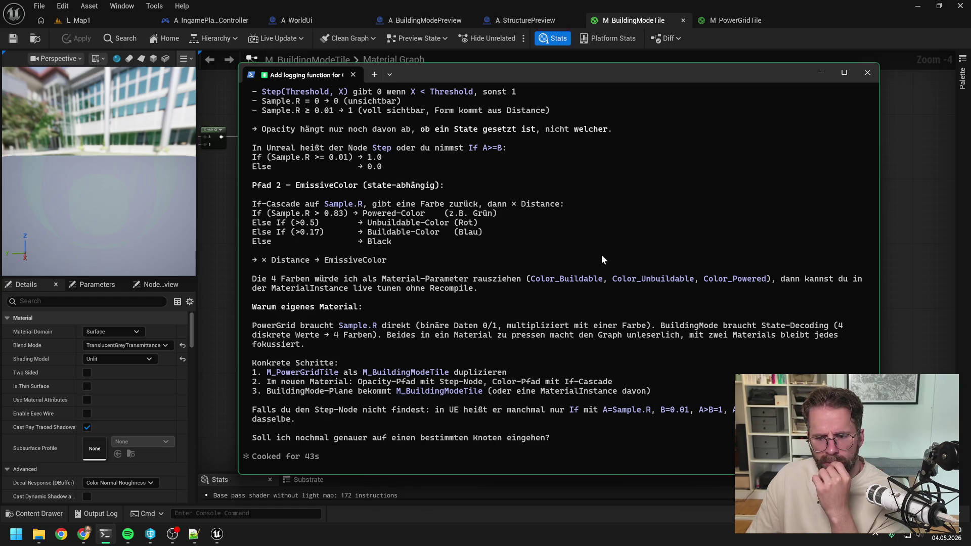
{"action": "scroll", "coordinate": [602, 257], "scroll_direction": "up", "scroll_amount": 4}
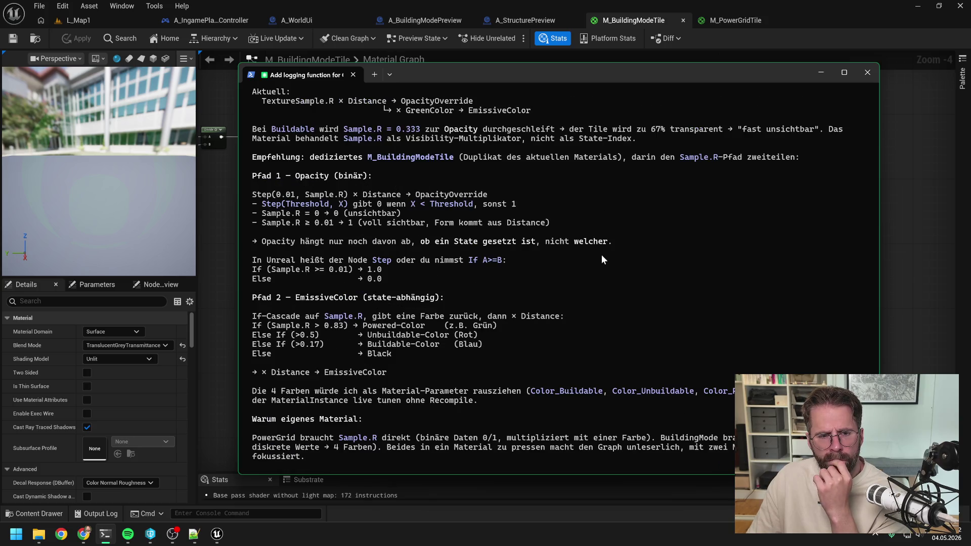
{"action": "scroll", "coordinate": [602, 259], "scroll_direction": "up", "scroll_amount": 1}
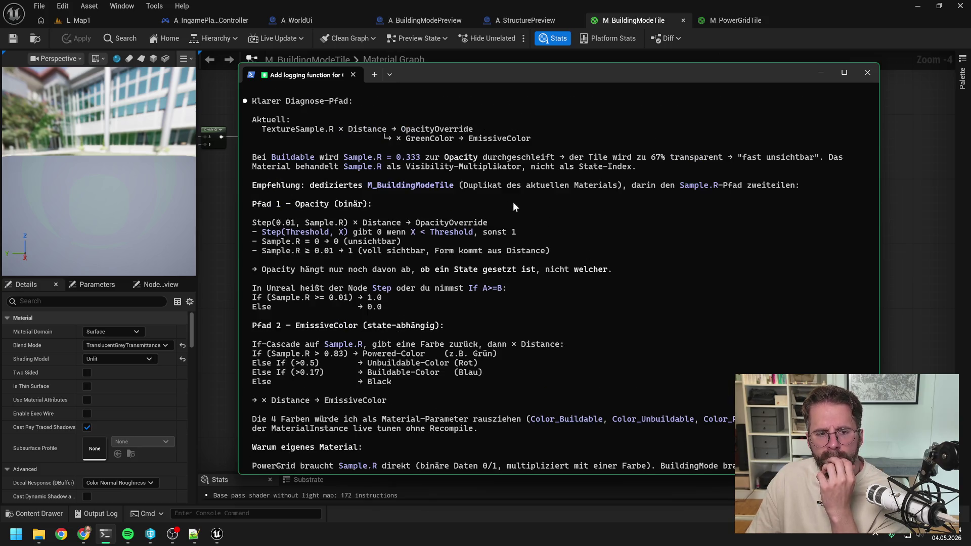
{"action": "left_click_drag", "start_coordinate": [411, 78], "coordinate": [970, 78]}
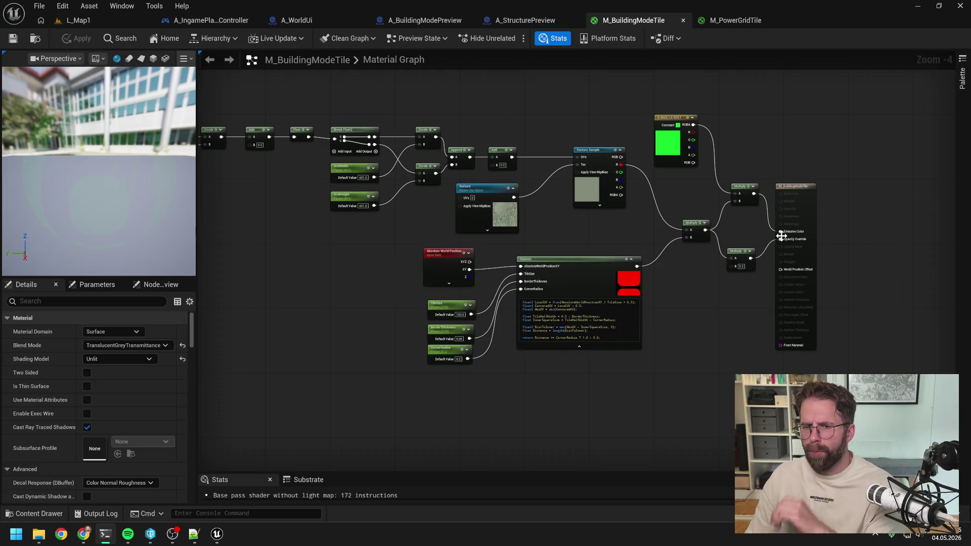
Step: Add a Step node beside the Texture Sample with threshold Y set to 0.01
{"action": "scroll", "coordinate": [642, 212], "scroll_direction": "up", "scroll_amount": 3}
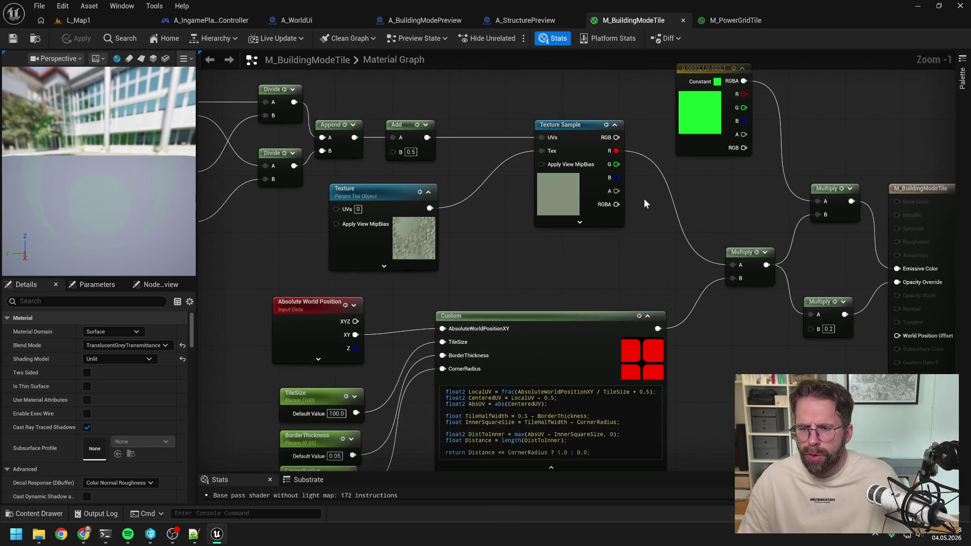
{"action": "left_click_drag", "start_coordinate": [645, 198], "coordinate": [615, 220]}
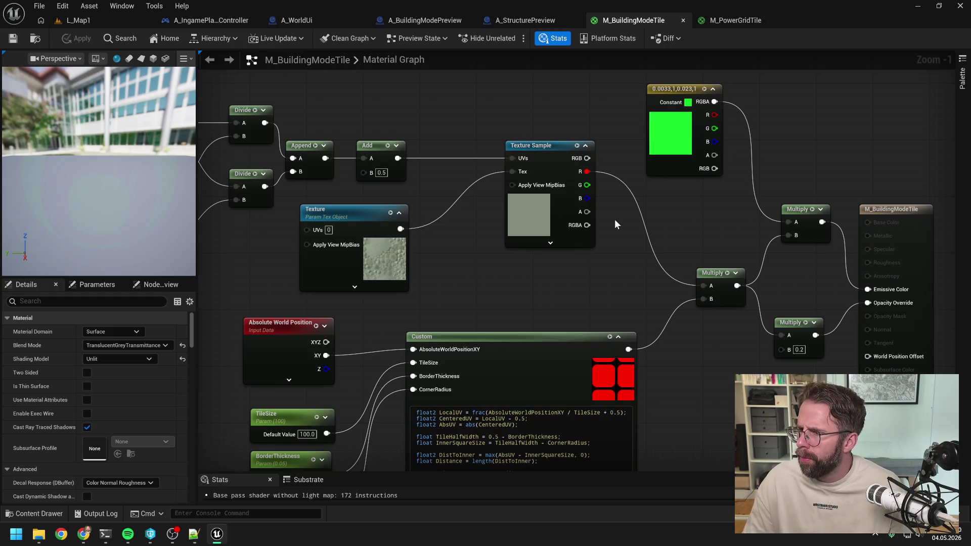
{"action": "right_click", "coordinate": [621, 248]}
{"action": "type", "text": "step"}
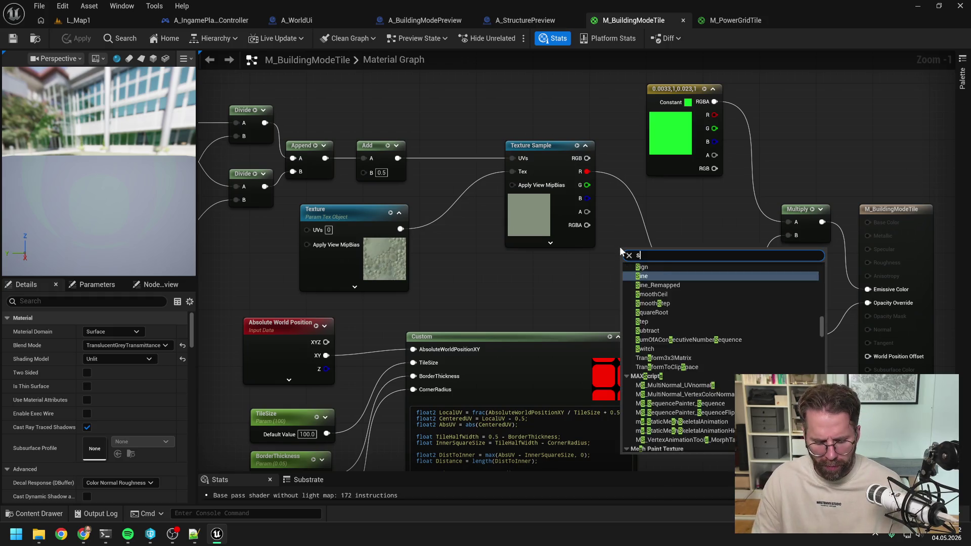
{"action": "left_click", "coordinate": [643, 304]}
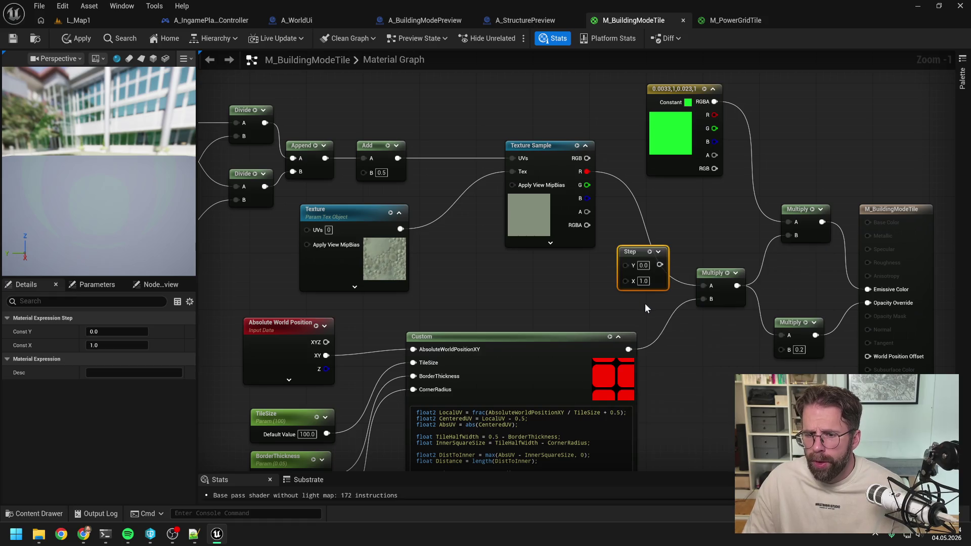
{"action": "left_click_drag", "start_coordinate": [652, 246], "coordinate": [688, 218]}
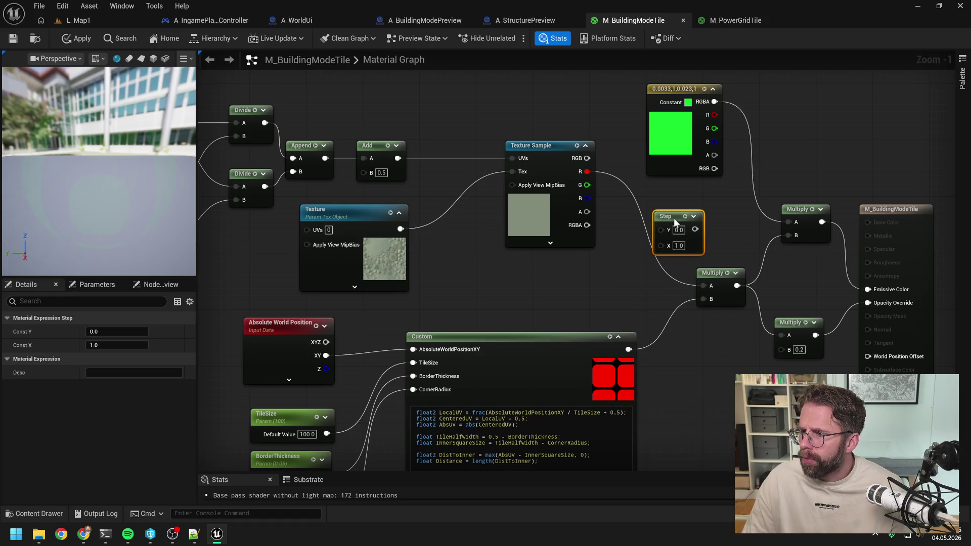
{"action": "type", "text": "0.01"}
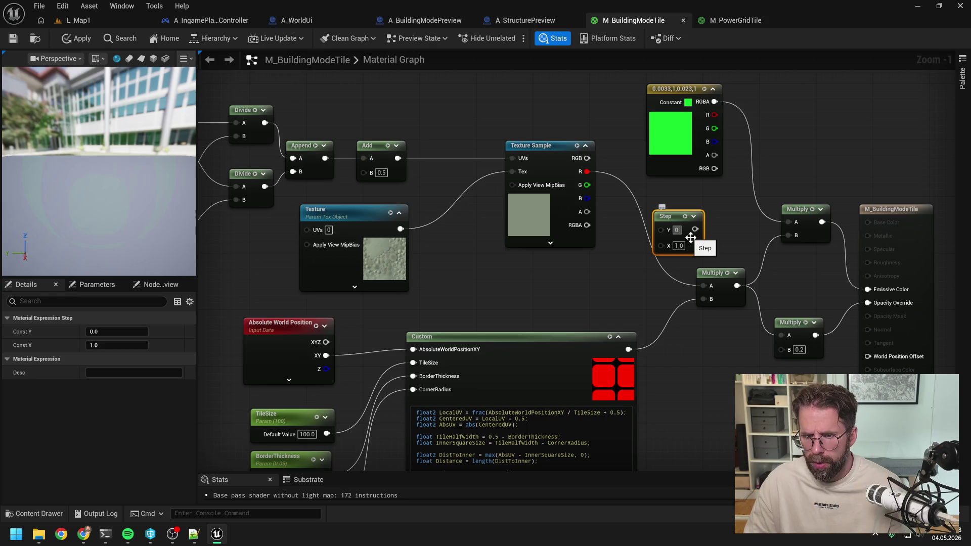
{"action": "key", "text": "Return"}
{"action": "left_click", "coordinate": [727, 231]}
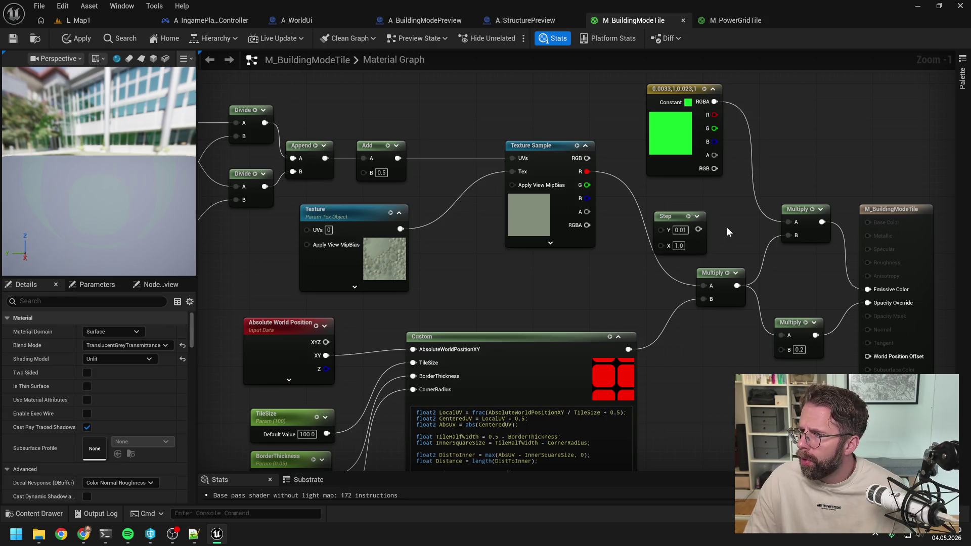
Step: Wire the texture's R channel into Step X and the Step output into Multiply A
{"action": "mouse_move", "coordinate": [587, 171]}
{"action": "left_mouse_down"}
{"action": "mouse_move", "coordinate": [661, 245]}
{"action": "mouse_move", "coordinate": [659, 228]}
{"action": "mouse_move", "coordinate": [638, 250]}
{"action": "left_mouse_up"}
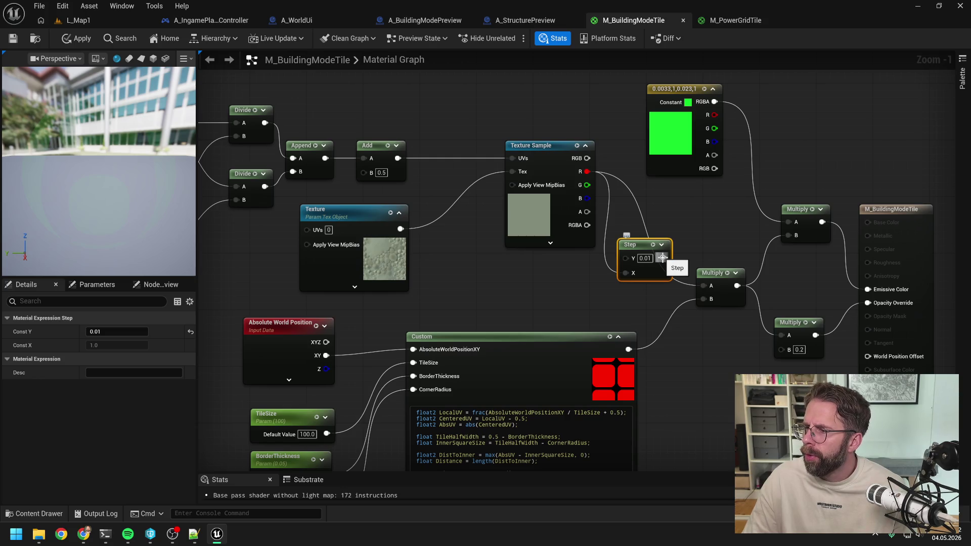
{"action": "left_click_drag", "start_coordinate": [662, 258], "coordinate": [704, 279]}
{"action": "left_click", "coordinate": [683, 250]}
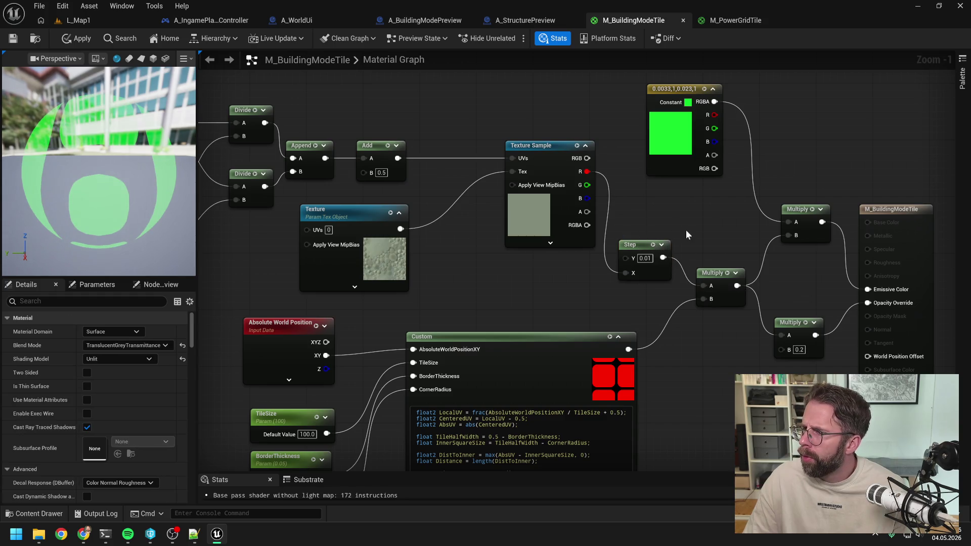
{"action": "left_click_drag", "start_coordinate": [687, 234], "coordinate": [683, 251]}
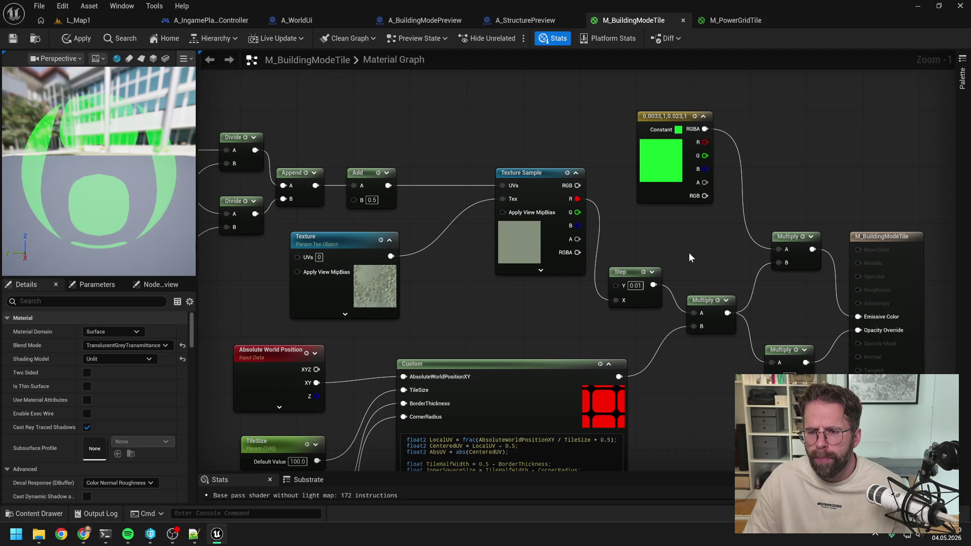
{"action": "scroll", "coordinate": [683, 251], "scroll_direction": "down", "scroll_amount": 1}
{"action": "scroll", "coordinate": [639, 237], "scroll_direction": "down", "scroll_amount": 1}
{"action": "mouse_move", "coordinate": [630, 228]}
{"action": "left_mouse_down"}
{"action": "mouse_move", "coordinate": [568, 207]}
{"action": "mouse_move", "coordinate": [543, 186]}
{"action": "left_mouse_up"}
{"action": "mouse_move", "coordinate": [599, 329]}
{"action": "left_mouse_down"}
{"action": "mouse_move", "coordinate": [696, 244]}
{"action": "mouse_move", "coordinate": [757, 213]}
{"action": "left_mouse_up"}
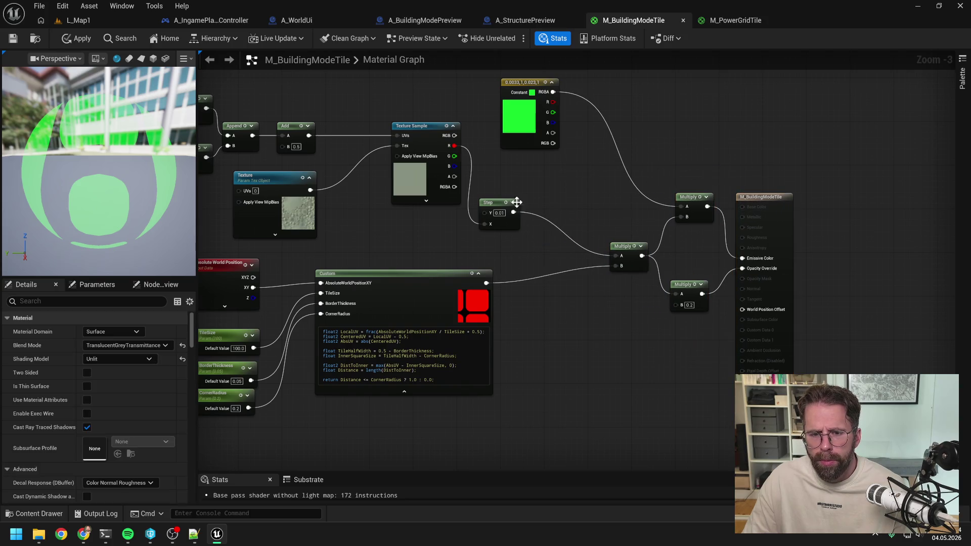
{"action": "mouse_move", "coordinate": [500, 204]}
{"action": "left_mouse_down"}
{"action": "mouse_move", "coordinate": [551, 236]}
{"action": "mouse_move", "coordinate": [537, 230]}
{"action": "left_mouse_up"}
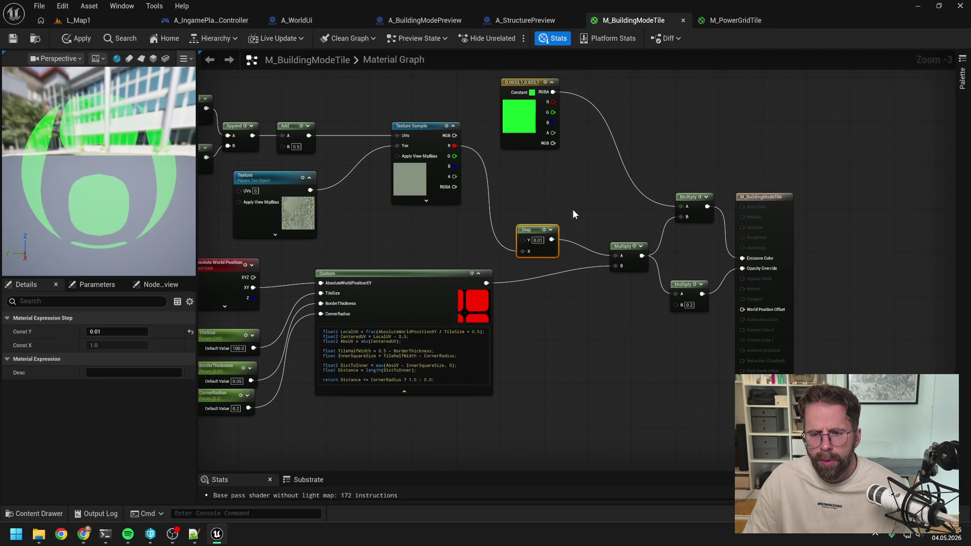
{"action": "left_click", "coordinate": [588, 205]}
{"action": "mouse_move", "coordinate": [599, 212]}
{"action": "left_mouse_down"}
{"action": "mouse_move", "coordinate": [709, 219]}
{"action": "mouse_move", "coordinate": [568, 234]}
{"action": "left_mouse_up"}
{"action": "scroll", "coordinate": [691, 216], "scroll_direction": "down", "scroll_amount": 1}
Step: Duplicate the middle Multiply and disconnect the mask from the emissive Multiply's B input
{"action": "scroll", "coordinate": [573, 227], "scroll_direction": "up", "scroll_amount": 1}
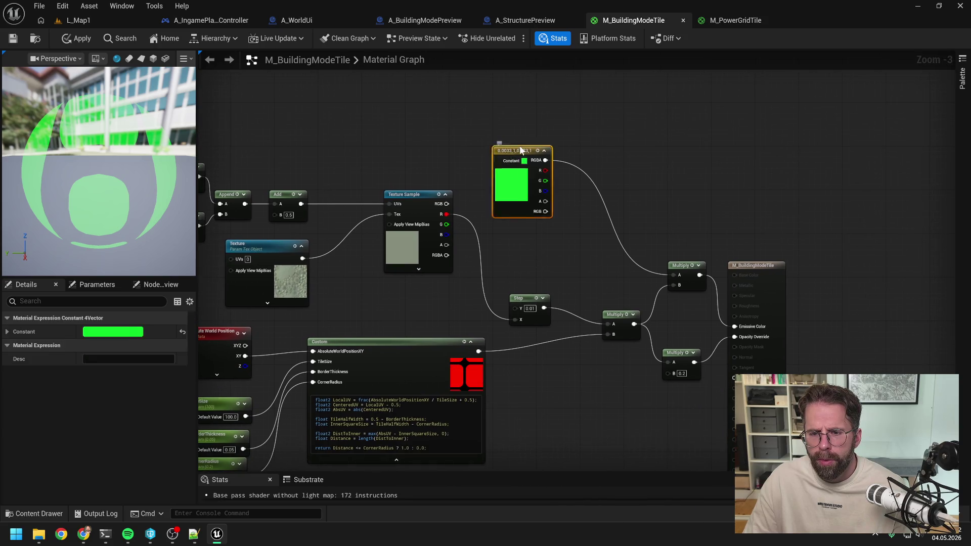
{"action": "left_click_drag", "start_coordinate": [515, 190], "coordinate": [543, 152]}
{"action": "left_click", "coordinate": [605, 257]}
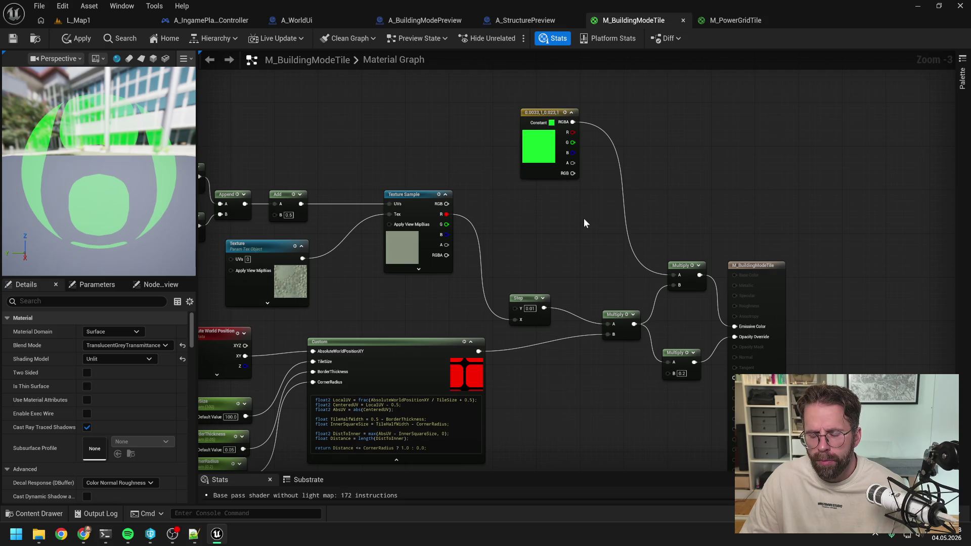
{"action": "left_click", "coordinate": [615, 315]}
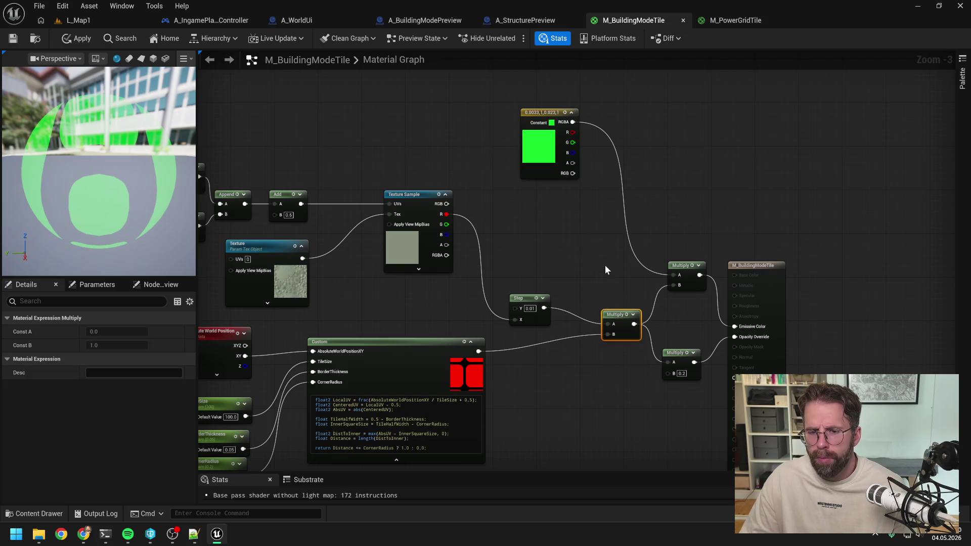
{"action": "key", "text": "ctrl+d"}
{"action": "left_click", "coordinate": [679, 317]}
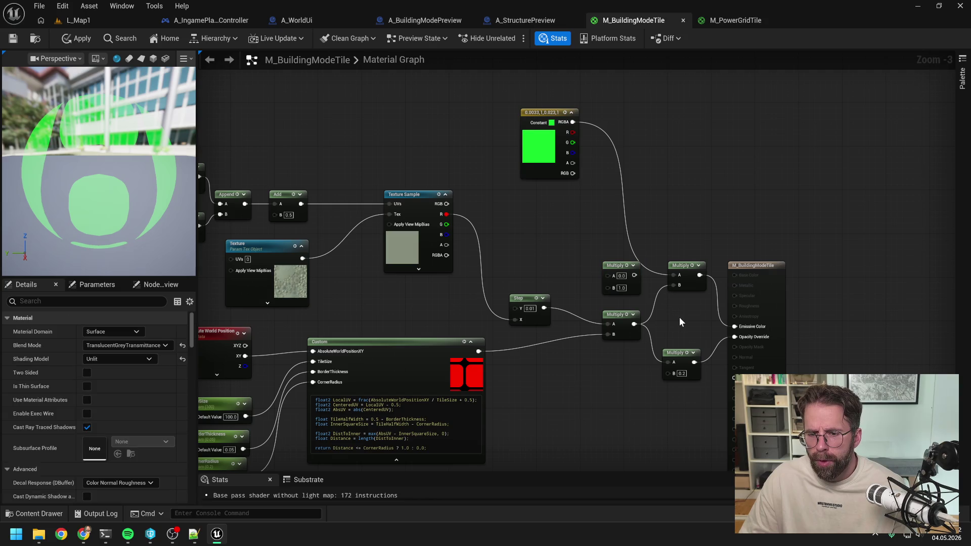
{"action": "left_click", "coordinate": [672, 285], "text": "alt"}
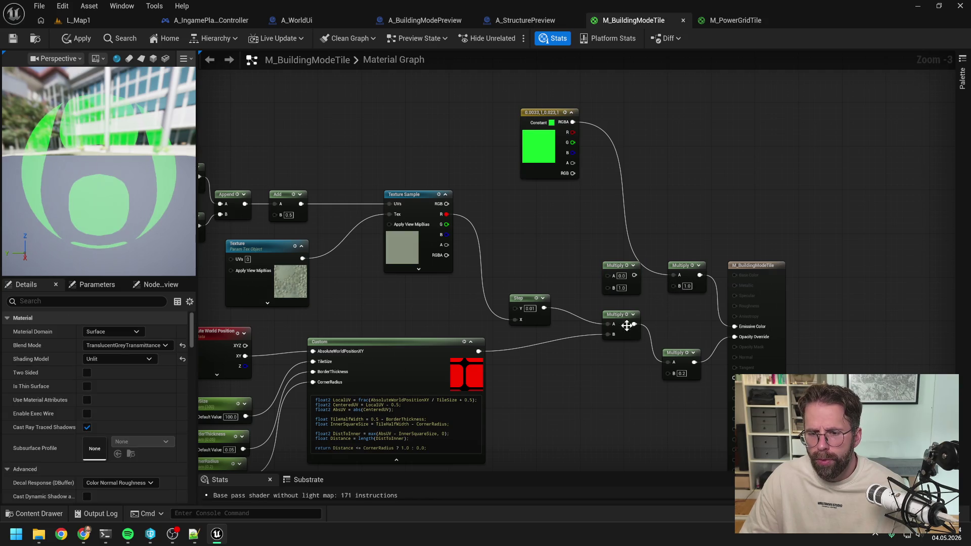
Step: Straighten the Step, opacity Multiply nodes and result node into one tidy row
{"action": "mouse_move", "coordinate": [622, 317]}
{"action": "left_mouse_down"}
{"action": "mouse_move", "coordinate": [624, 356]}
{"action": "mouse_move", "coordinate": [612, 335]}
{"action": "left_mouse_up"}
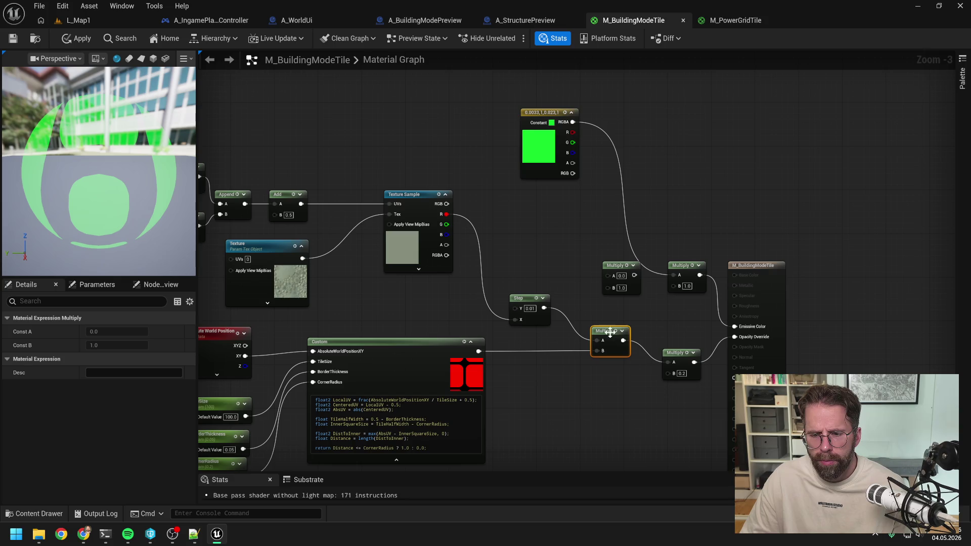
{"action": "left_click_drag", "start_coordinate": [675, 356], "coordinate": [666, 334]}
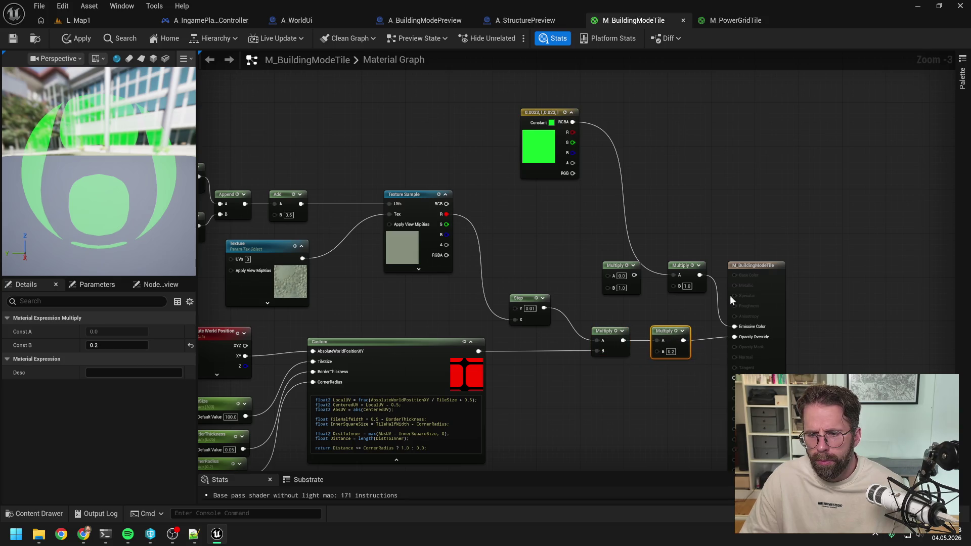
{"action": "left_click_drag", "start_coordinate": [529, 301], "coordinate": [540, 317]}
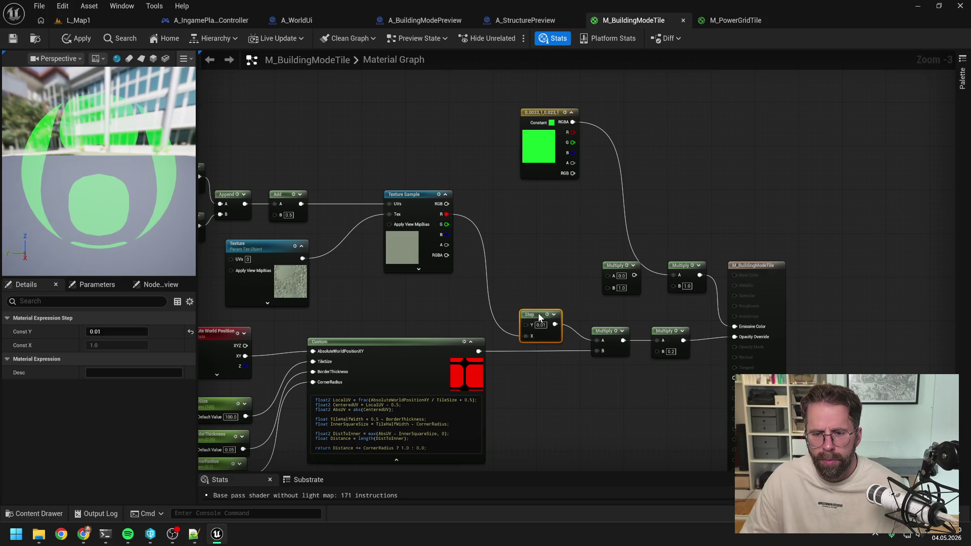
{"action": "left_click", "coordinate": [596, 332], "text": "shift"}
{"action": "left_click", "coordinate": [666, 332], "text": "shift"}
{"action": "key", "text": "q"}
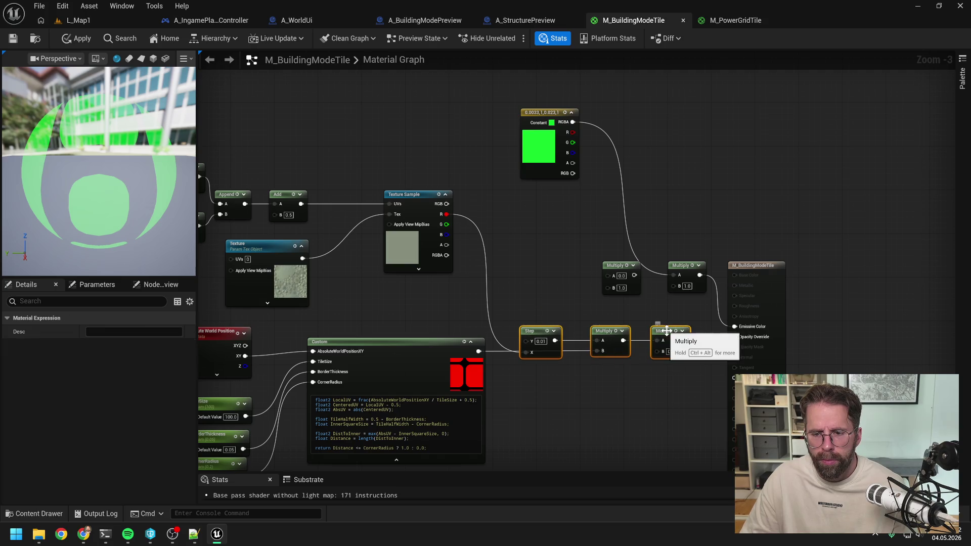
{"action": "left_click", "coordinate": [606, 392]}
{"action": "left_click_drag", "start_coordinate": [562, 331], "coordinate": [563, 313]}
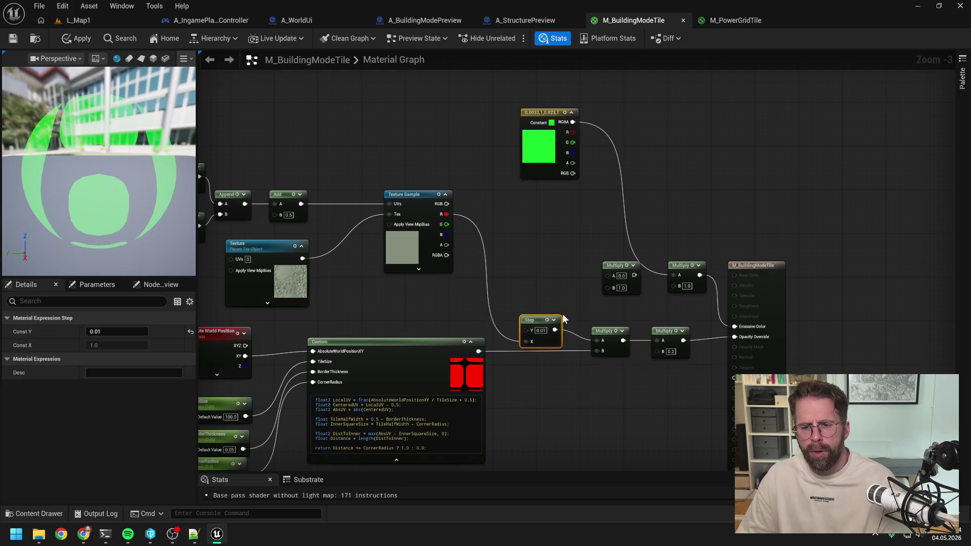
{"action": "left_click", "coordinate": [576, 288]}
{"action": "left_click", "coordinate": [754, 304]}
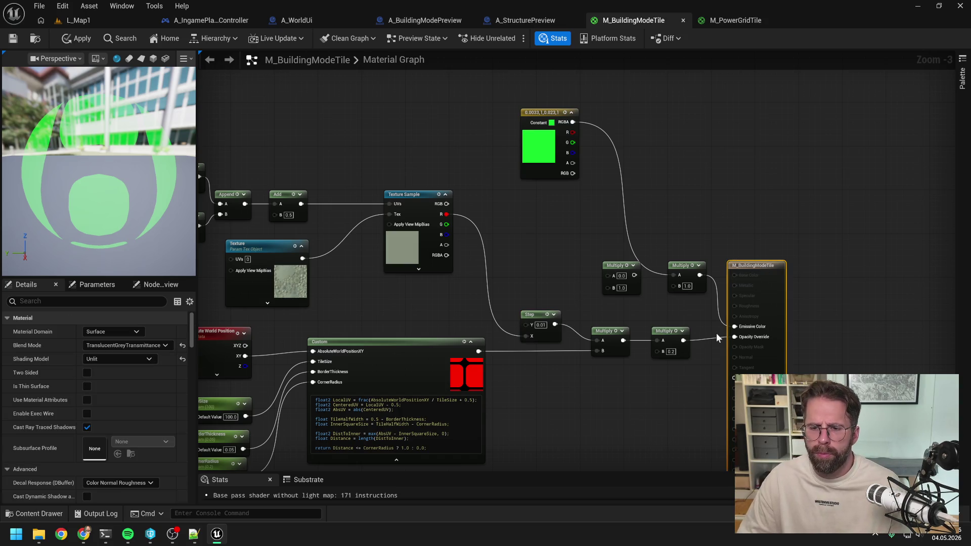
{"action": "key", "text": "q"}
{"action": "mouse_move", "coordinate": [701, 323]}
{"action": "left_mouse_down"}
{"action": "mouse_move", "coordinate": [636, 347]}
{"action": "mouse_move", "coordinate": [628, 372]}
{"action": "left_mouse_up"}
Step: Reposition the spare Multiply and the green Constant up and to the left
{"action": "left_click", "coordinate": [628, 380]}
{"action": "mouse_move", "coordinate": [615, 267]}
{"action": "left_mouse_down"}
{"action": "mouse_move", "coordinate": [533, 233]}
{"action": "mouse_move", "coordinate": [586, 248]}
{"action": "left_mouse_up"}
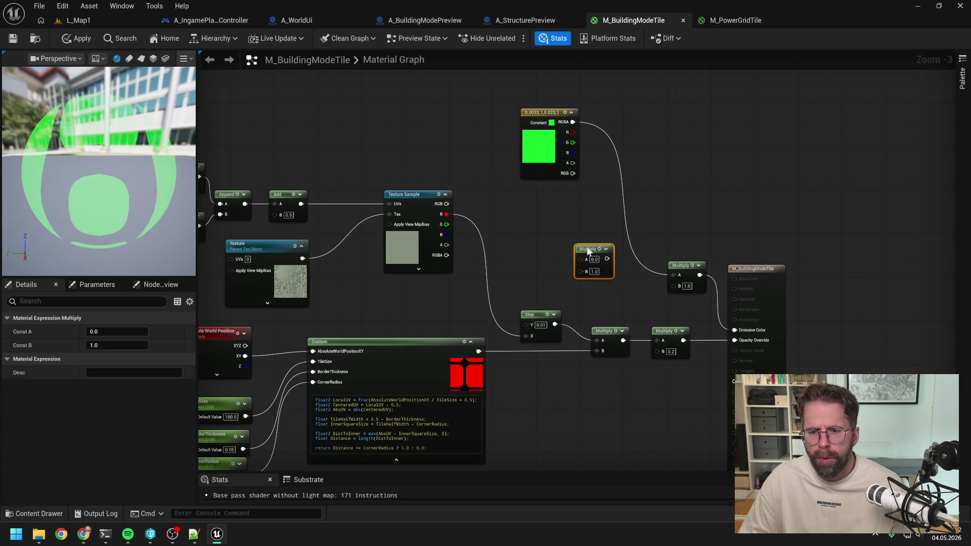
{"action": "left_click", "coordinate": [568, 273]}
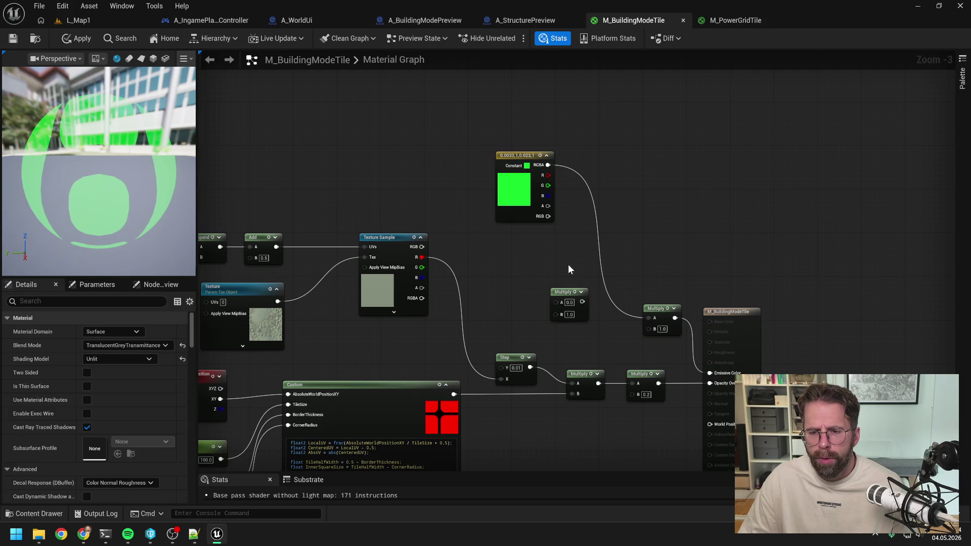
{"action": "left_click_drag", "start_coordinate": [512, 155], "coordinate": [501, 123]}
{"action": "left_click", "coordinate": [543, 234]}
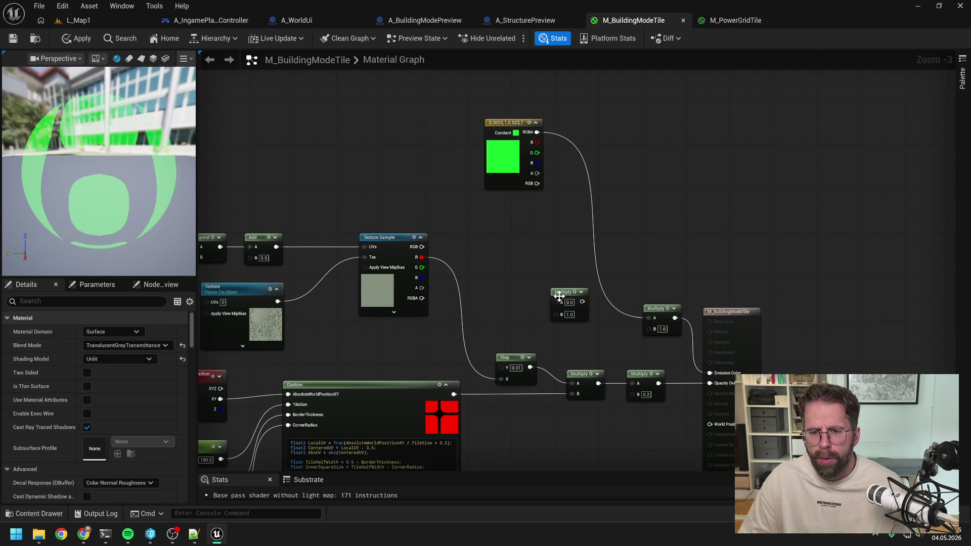
{"action": "left_click_drag", "start_coordinate": [566, 313], "coordinate": [534, 254]}
{"action": "left_click", "coordinate": [587, 303]}
{"action": "left_click_drag", "start_coordinate": [573, 313], "coordinate": [579, 307]}
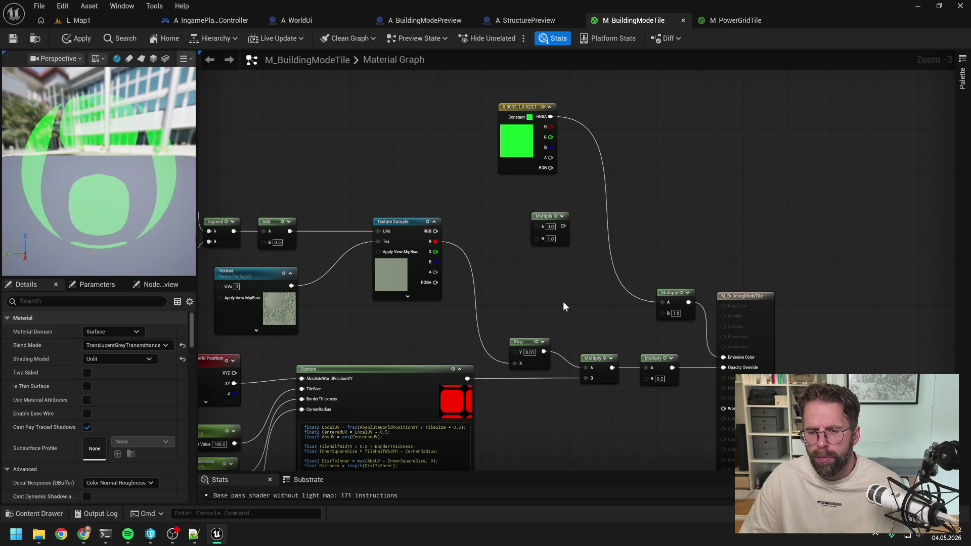
Step: Feed the Custom mask through a reroute into spare Multiply B and texture R into A
{"action": "left_click", "coordinate": [591, 361]}
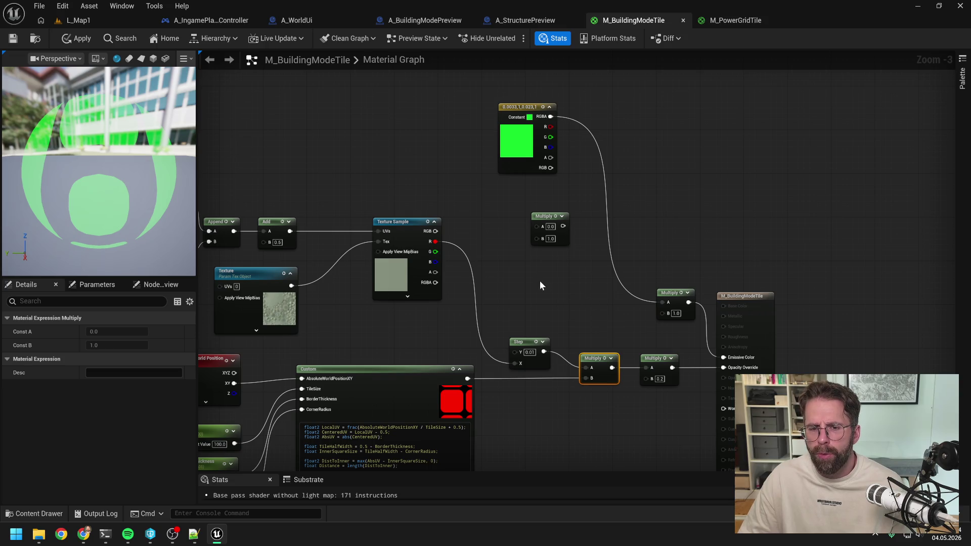
{"action": "left_click_drag", "start_coordinate": [545, 220], "coordinate": [562, 226]}
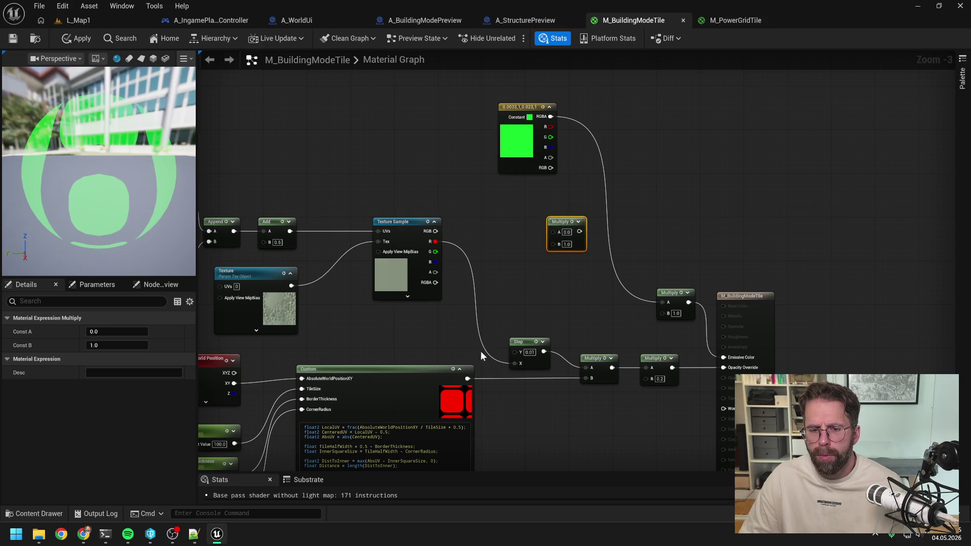
{"action": "double_click", "coordinate": [560, 378]}
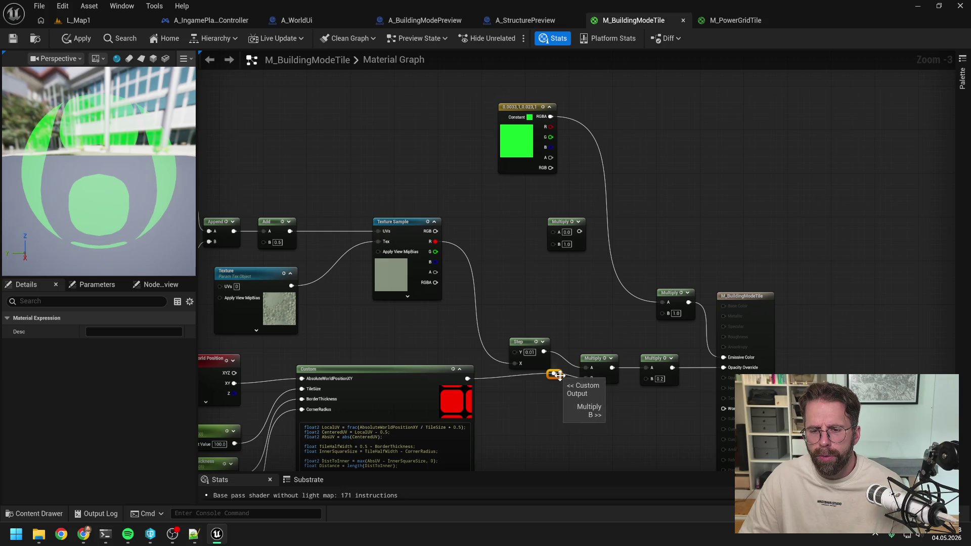
{"action": "left_click_drag", "start_coordinate": [560, 375], "coordinate": [560, 384]}
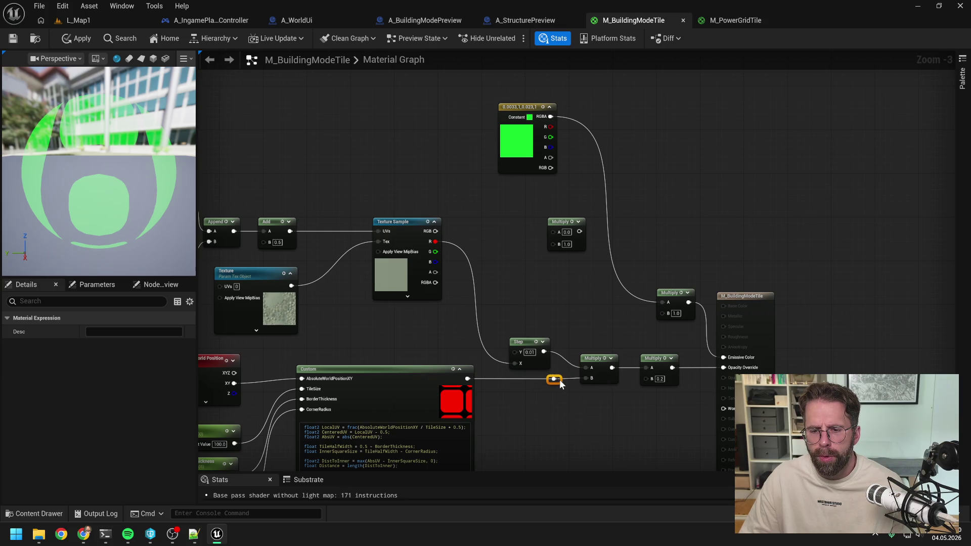
{"action": "left_click", "coordinate": [560, 385]}
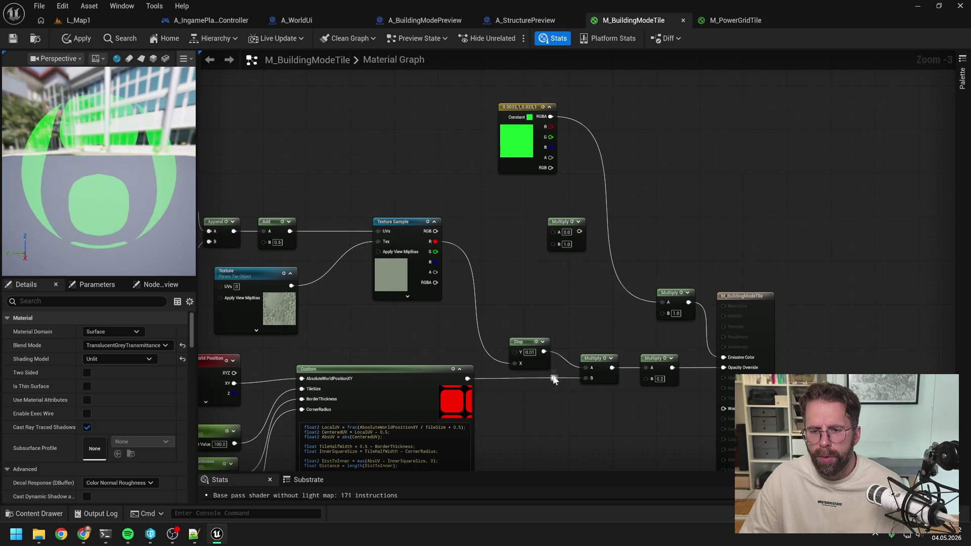
{"action": "mouse_move", "coordinate": [554, 379]}
{"action": "left_mouse_down"}
{"action": "mouse_move", "coordinate": [552, 244]}
{"action": "mouse_move", "coordinate": [594, 311]}
{"action": "left_mouse_up"}
{"action": "left_click", "coordinate": [563, 271]}
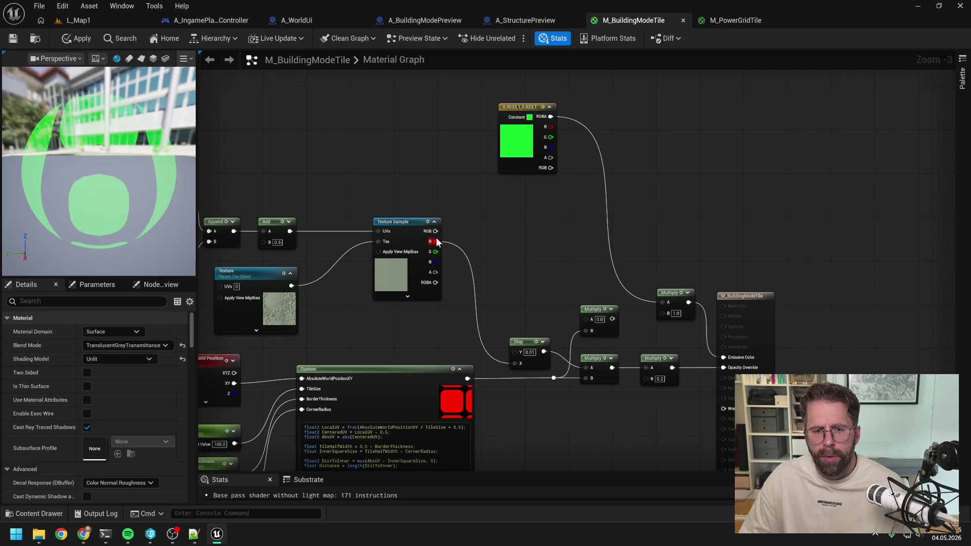
{"action": "mouse_move", "coordinate": [436, 241]}
{"action": "left_mouse_down"}
{"action": "mouse_move", "coordinate": [588, 320]}
{"action": "mouse_move", "coordinate": [663, 313]}
{"action": "left_mouse_up"}
Step: Connect the spare Multiply into the emissive Multiply's B beside the green Constant
{"action": "left_click", "coordinate": [526, 107]}
{"action": "left_click_drag", "start_coordinate": [526, 107], "coordinate": [608, 228]}
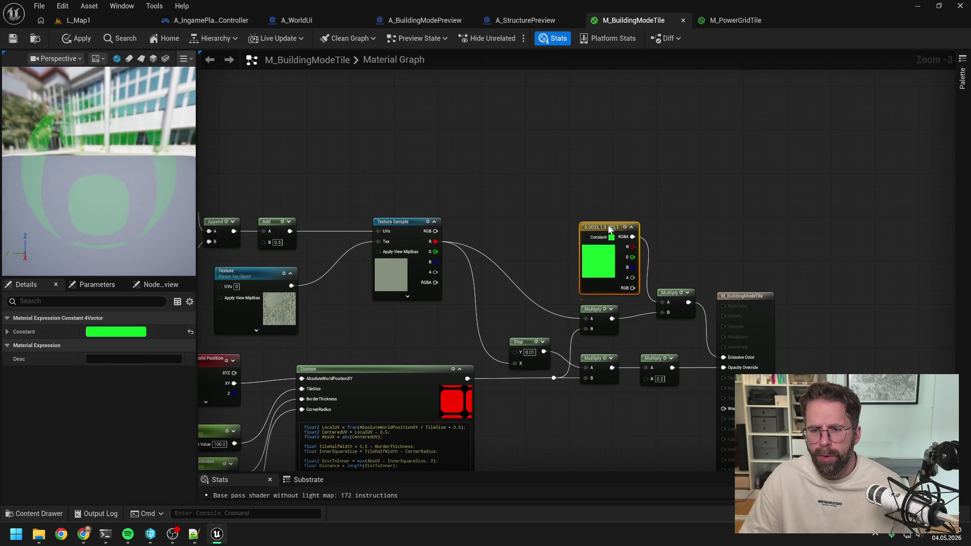
{"action": "left_click", "coordinate": [682, 226]}
{"action": "scroll", "coordinate": [683, 228], "scroll_direction": "down", "scroll_amount": 1}
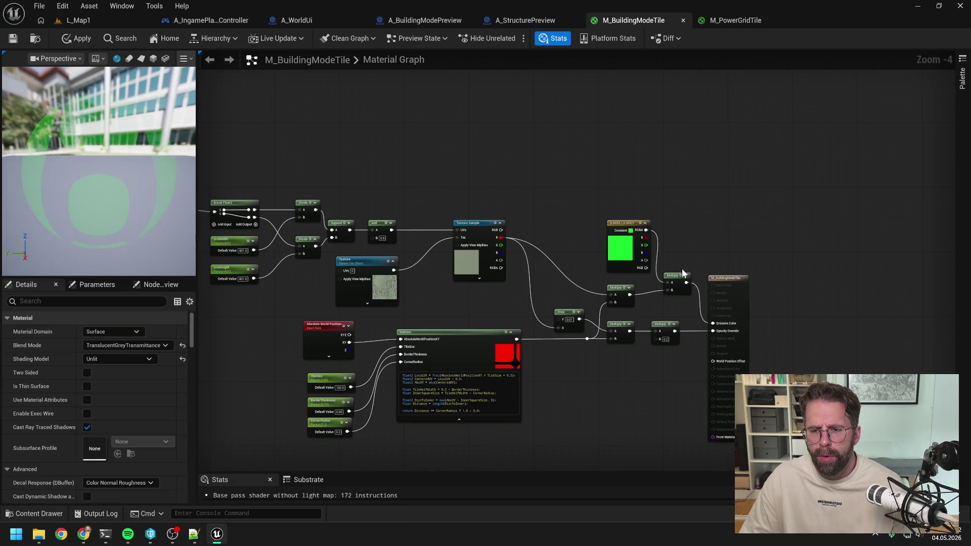
{"action": "scroll", "coordinate": [682, 273], "scroll_direction": "up", "scroll_amount": 1}
{"action": "left_click", "coordinate": [674, 284]}
{"action": "left_click", "coordinate": [681, 248]}
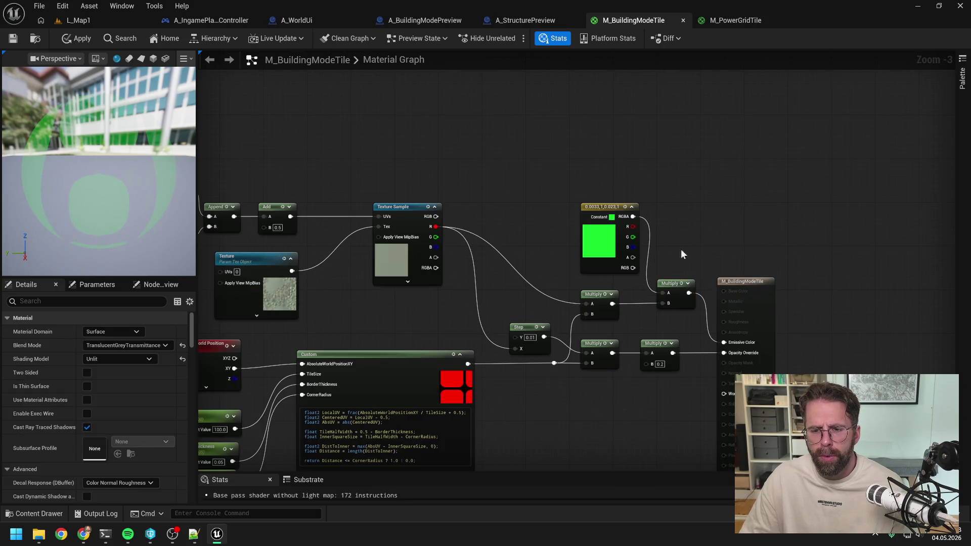
Step: Apply the material and start Play In Editor on the L_Map1 level
{"action": "left_click", "coordinate": [81, 39]}
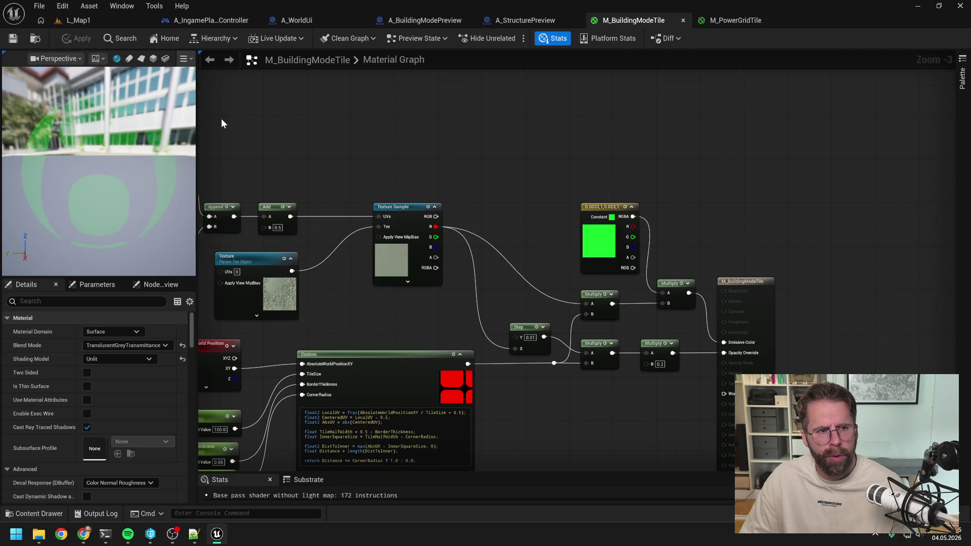
{"action": "left_click", "coordinate": [78, 20]}
{"action": "left_click", "coordinate": [254, 39]}
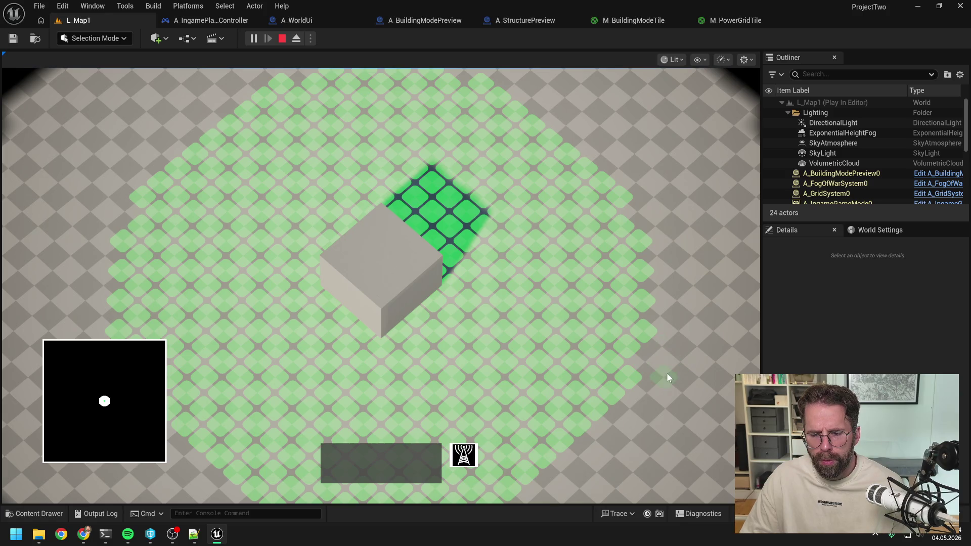
Step: Inspect the green tiles around the building, then stop Play In Editor with Esc
{"action": "scroll", "coordinate": [670, 381], "scroll_direction": "up", "scroll_amount": 3}
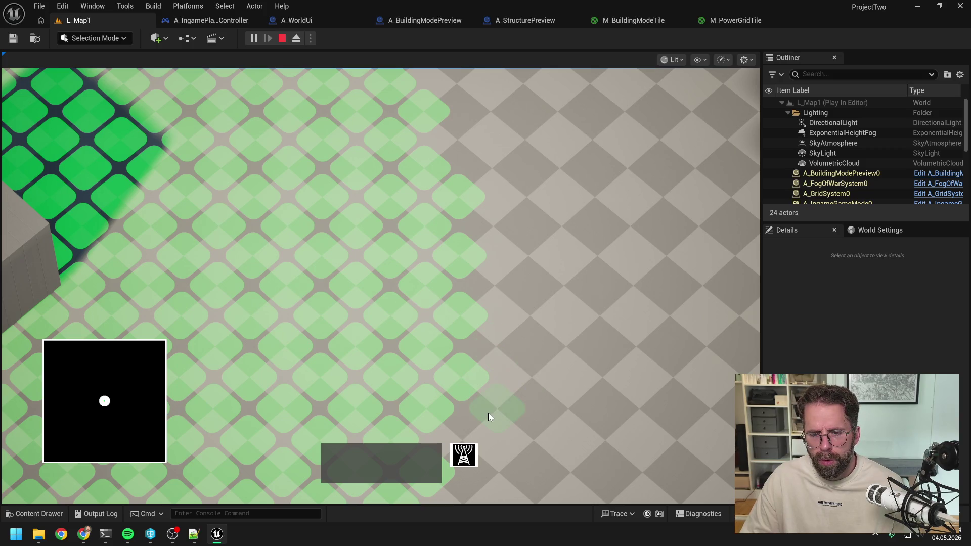
{"action": "scroll", "coordinate": [481, 395], "scroll_direction": "down", "scroll_amount": 3}
{"action": "scroll", "coordinate": [444, 380], "scroll_direction": "up", "scroll_amount": 2}
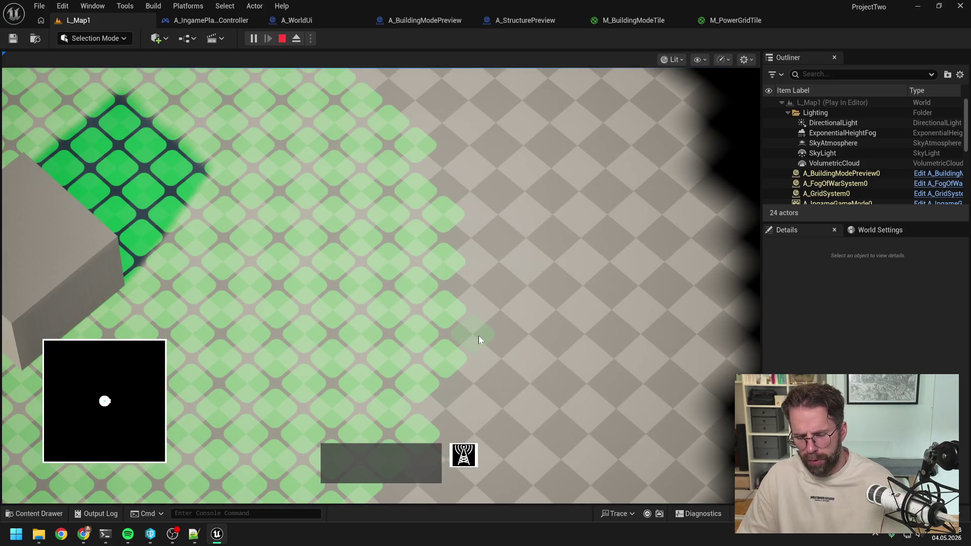
{"action": "key", "text": "Escape"}
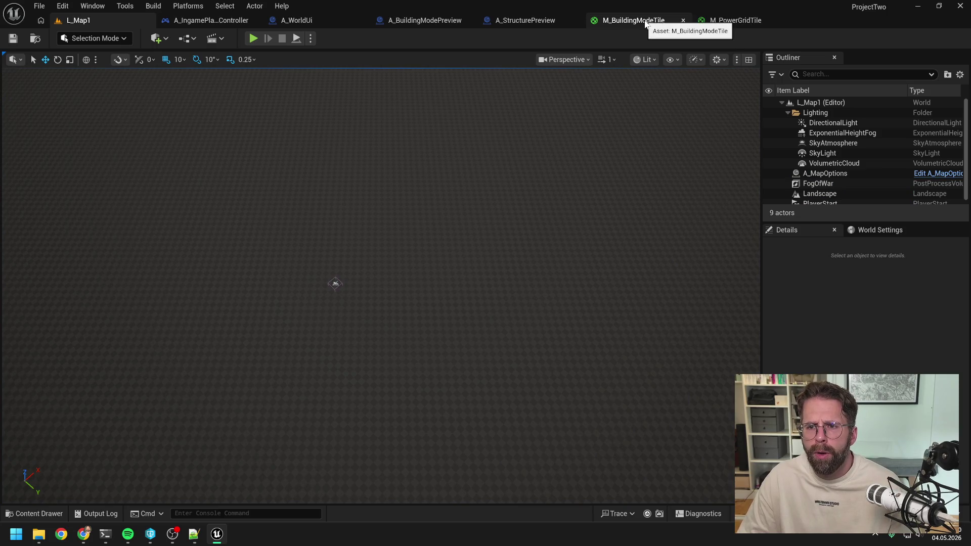
Step: View the M_PowerGridTile graph for comparison, then return to M_BuildingModeTile
{"action": "left_click", "coordinate": [646, 21]}
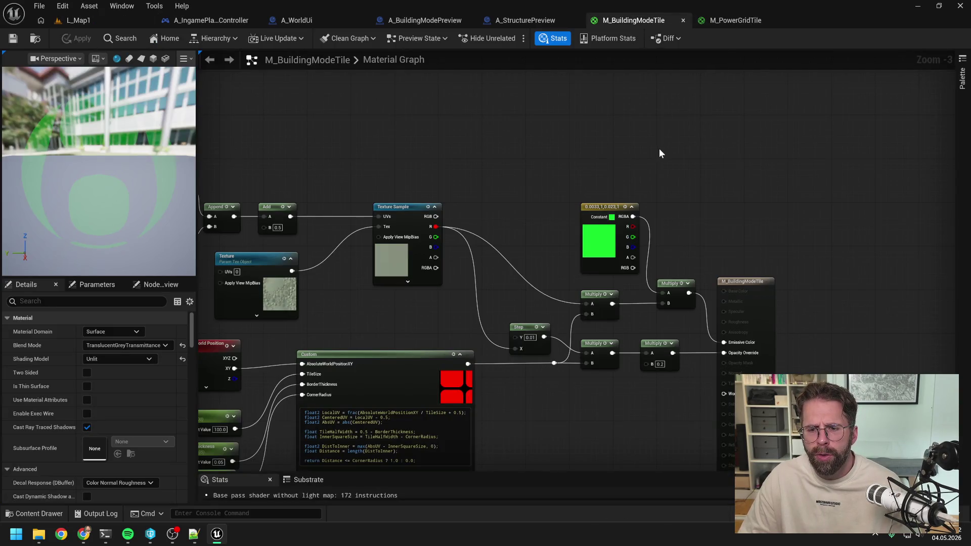
{"action": "left_click", "coordinate": [738, 20]}
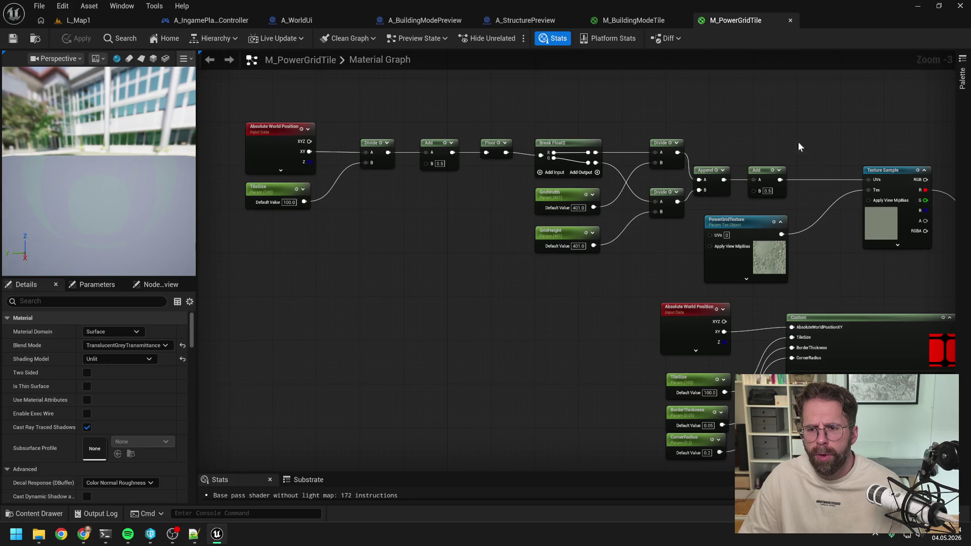
{"action": "left_click", "coordinate": [636, 23]}
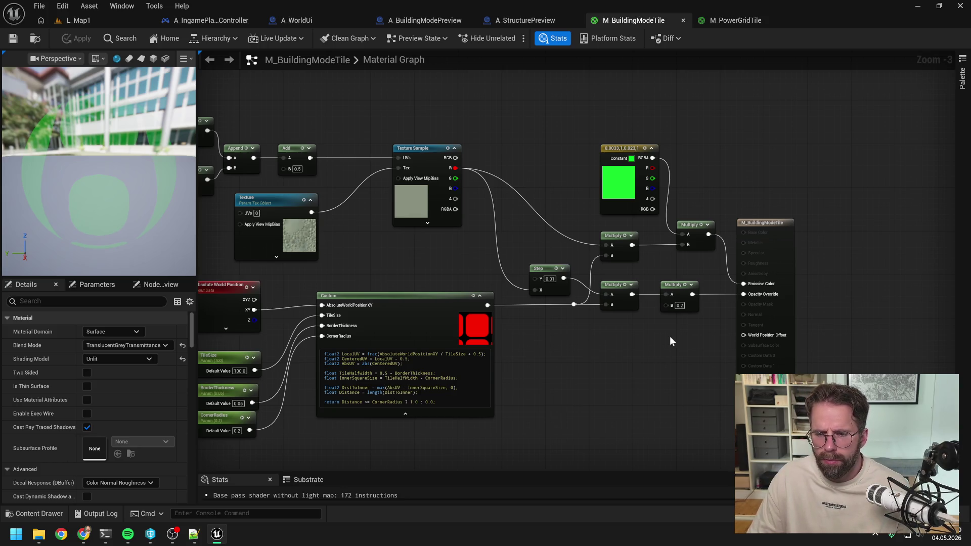
{"action": "key", "text": "alt+Tab"}
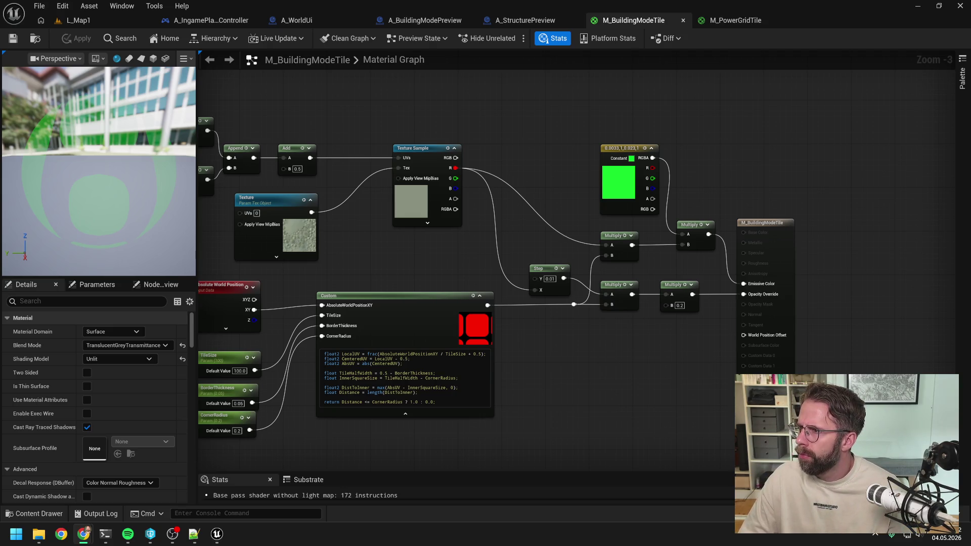
{"action": "key", "text": "alt+Tab"}
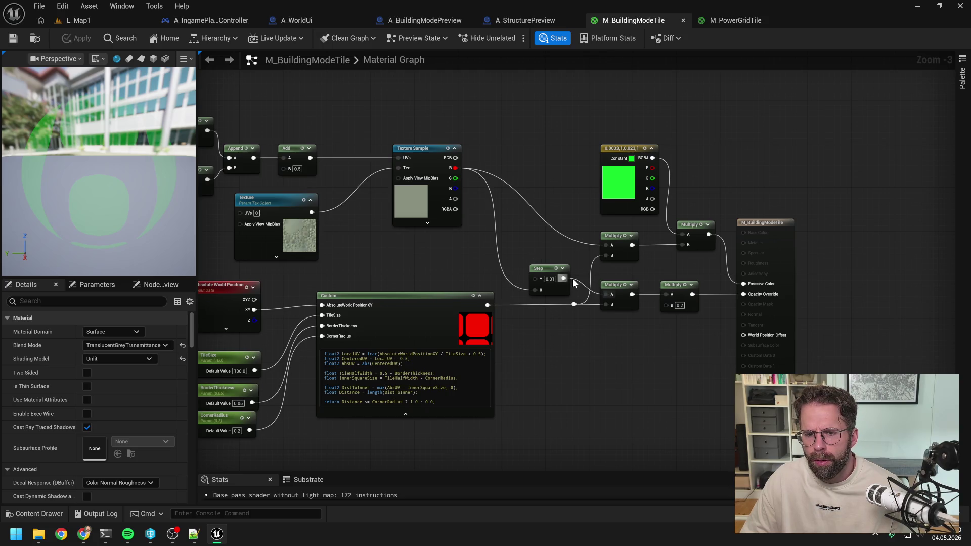
Step: Wire Step output to the upper emissive Multiply B, Custom to the lower Multiply, and apply
{"action": "left_click_drag", "start_coordinate": [563, 278], "coordinate": [607, 256]}
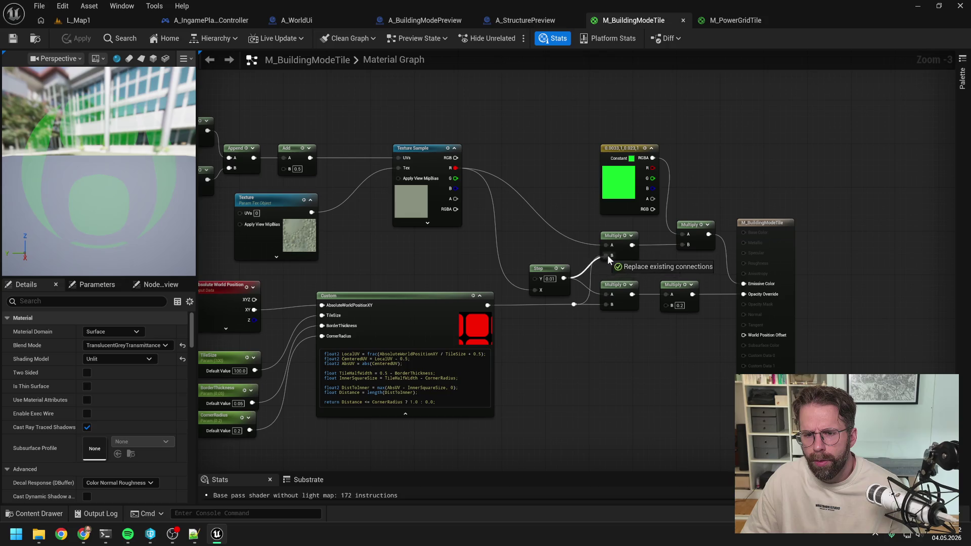
{"action": "left_click", "coordinate": [574, 304]}
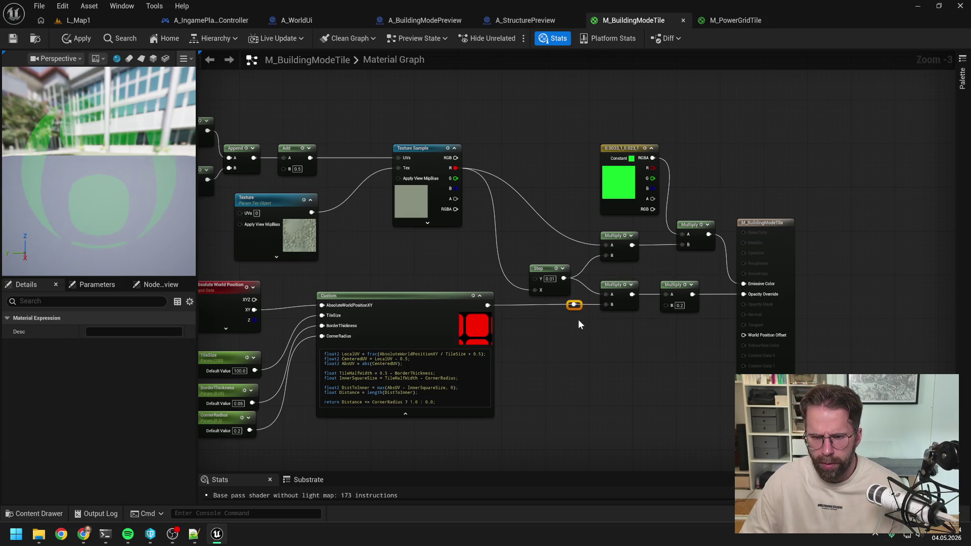
{"action": "left_click", "coordinate": [595, 336]}
{"action": "left_click_drag", "start_coordinate": [488, 305], "coordinate": [606, 305]}
{"action": "left_click", "coordinate": [574, 304]}
{"action": "left_click", "coordinate": [578, 326]}
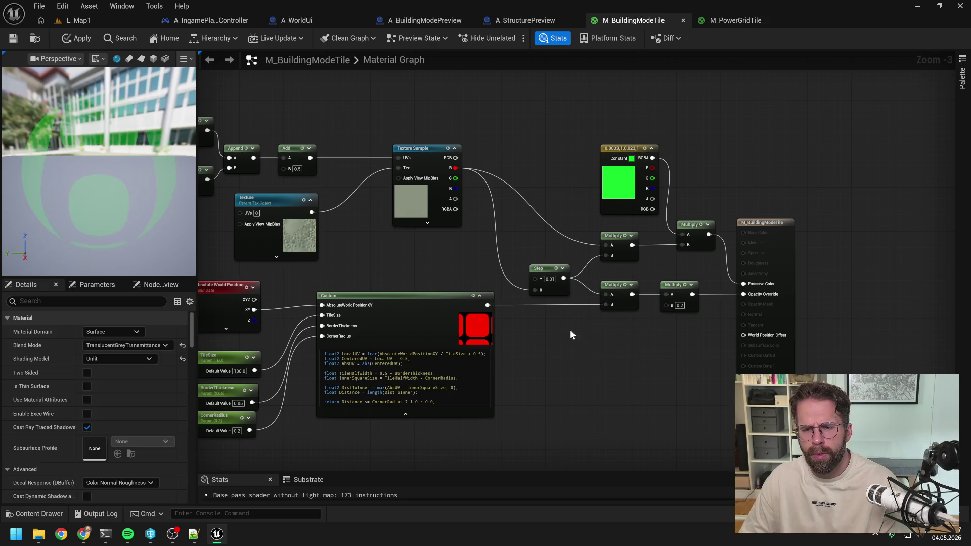
{"action": "left_click", "coordinate": [81, 41]}
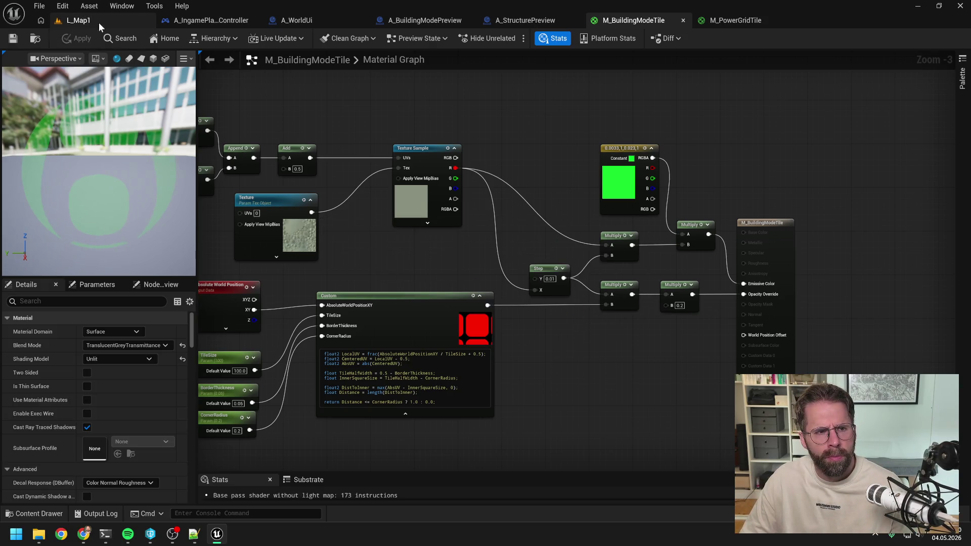
Step: Check the tiles in the running L_Map1 game, stop play, and return to the M_BuildingModeTile graph
{"action": "left_click", "coordinate": [98, 21]}
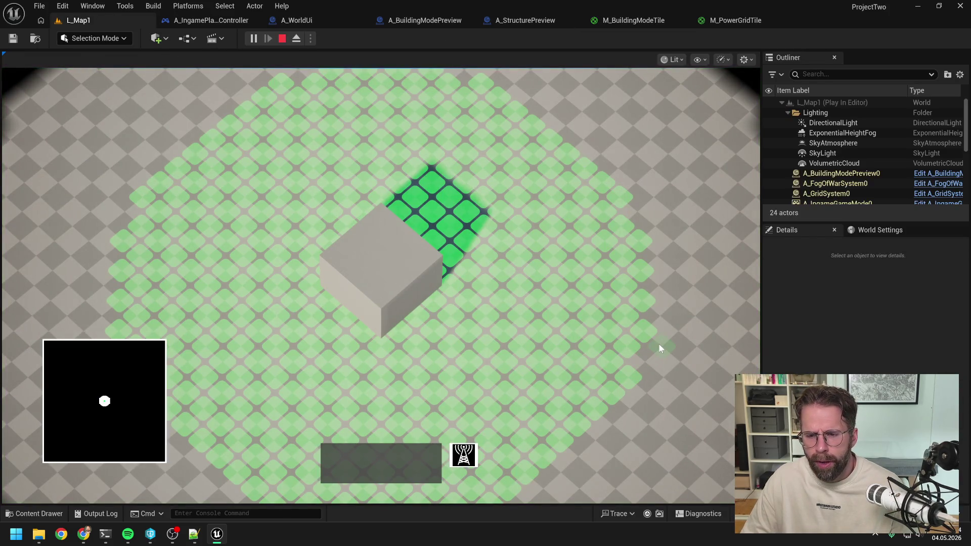
{"action": "key", "text": "Escape"}
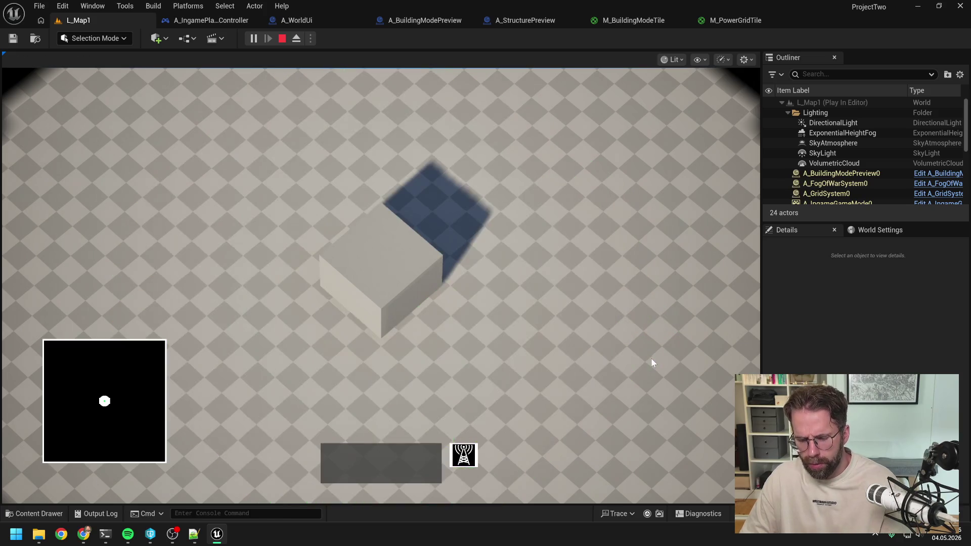
{"action": "left_click", "coordinate": [632, 21]}
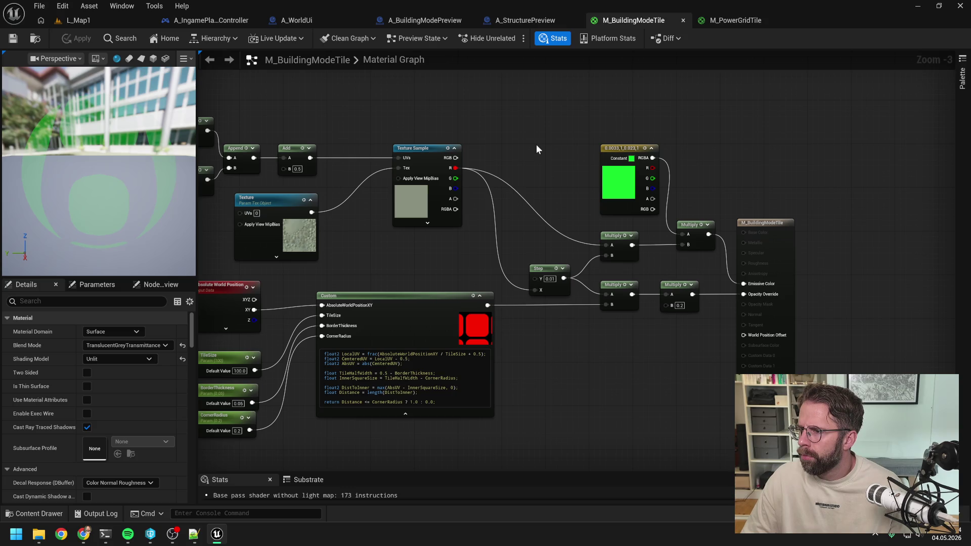
Step: Move the constant and Multiply nodes aside and wire Opacity Override directly from the Distance × Step multiply
{"action": "left_click_drag", "start_coordinate": [538, 155], "coordinate": [528, 146]}
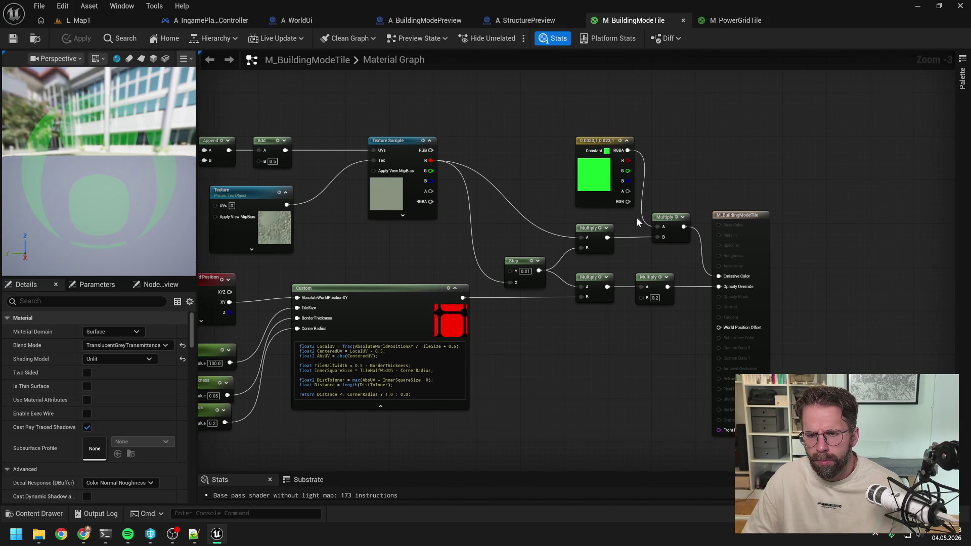
{"action": "left_click_drag", "start_coordinate": [592, 140], "coordinate": [565, 129]}
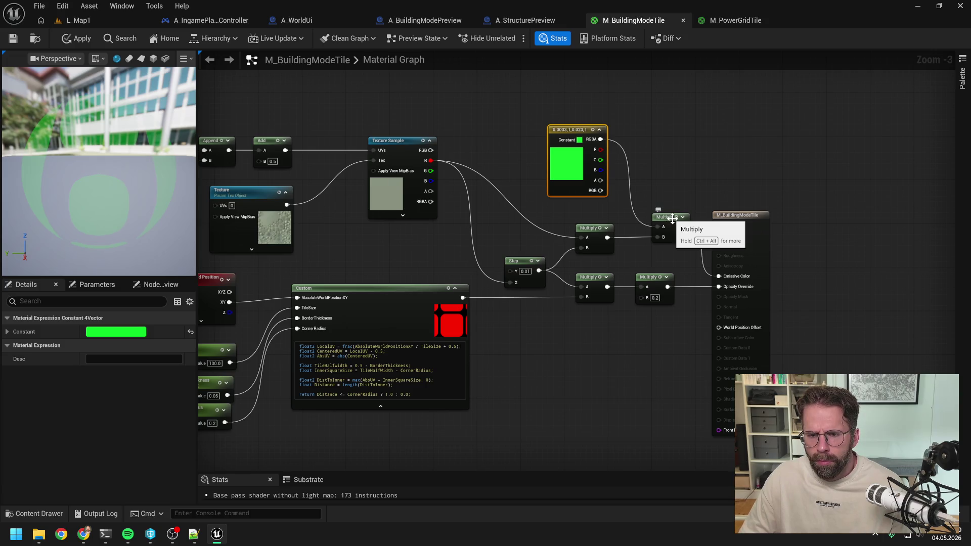
{"action": "left_click_drag", "start_coordinate": [672, 217], "coordinate": [655, 217]}
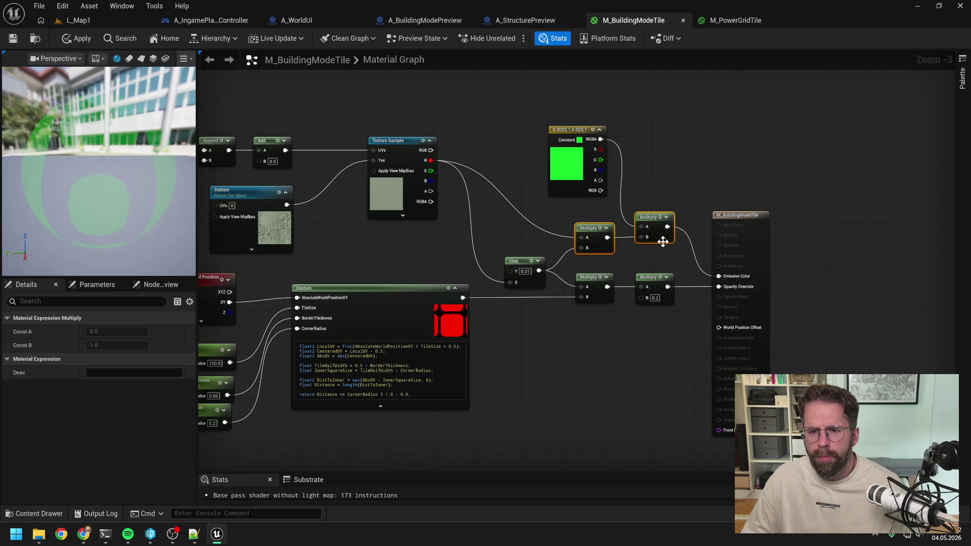
{"action": "left_click", "coordinate": [658, 259]}
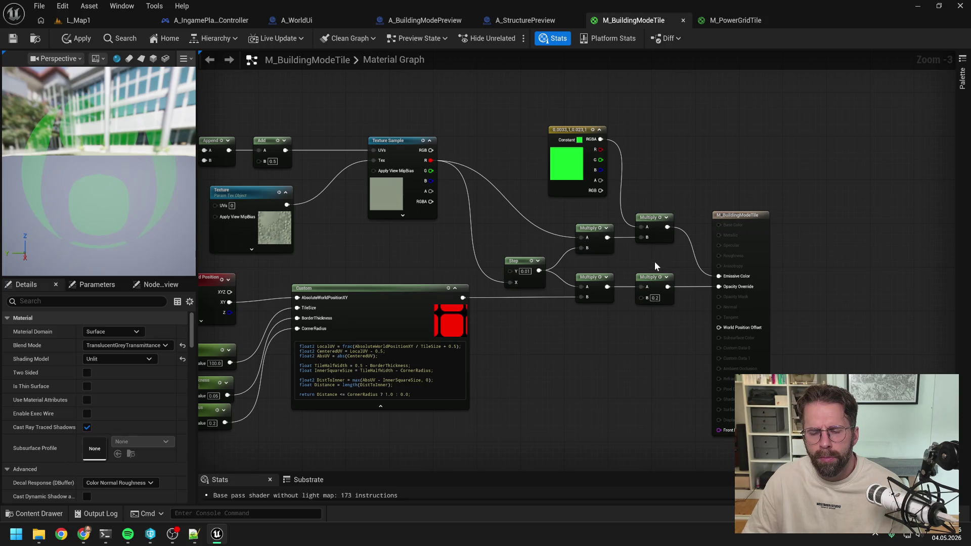
{"action": "left_click_drag", "start_coordinate": [607, 287], "coordinate": [720, 286]}
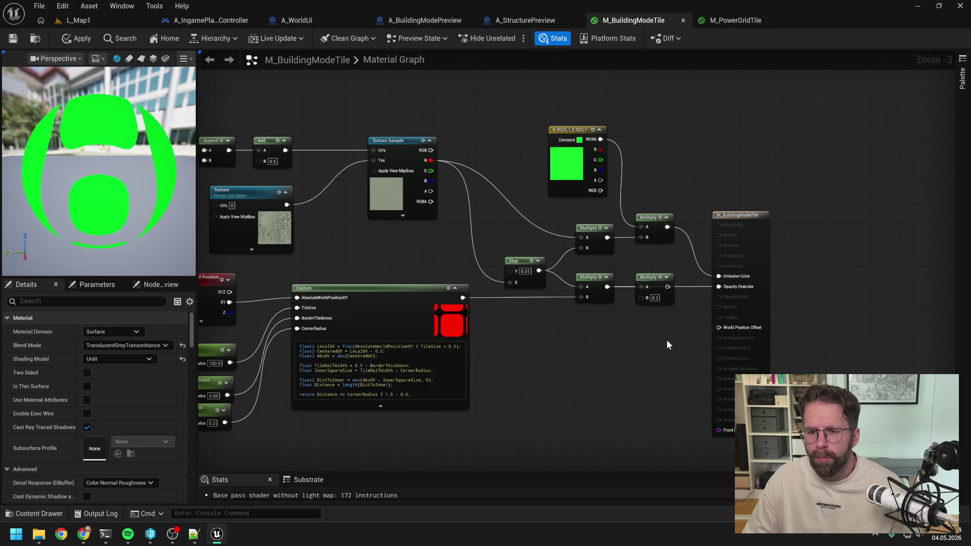
Step: Apply the material, test the tiles in L_Map1, then open M_PowerGridTile for comparison
{"action": "left_click", "coordinate": [74, 41]}
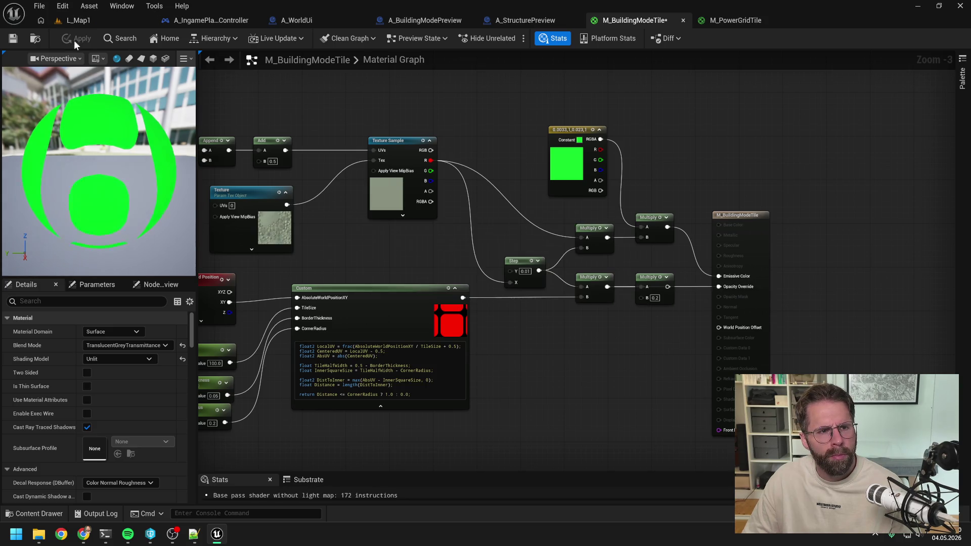
{"action": "left_click", "coordinate": [78, 20]}
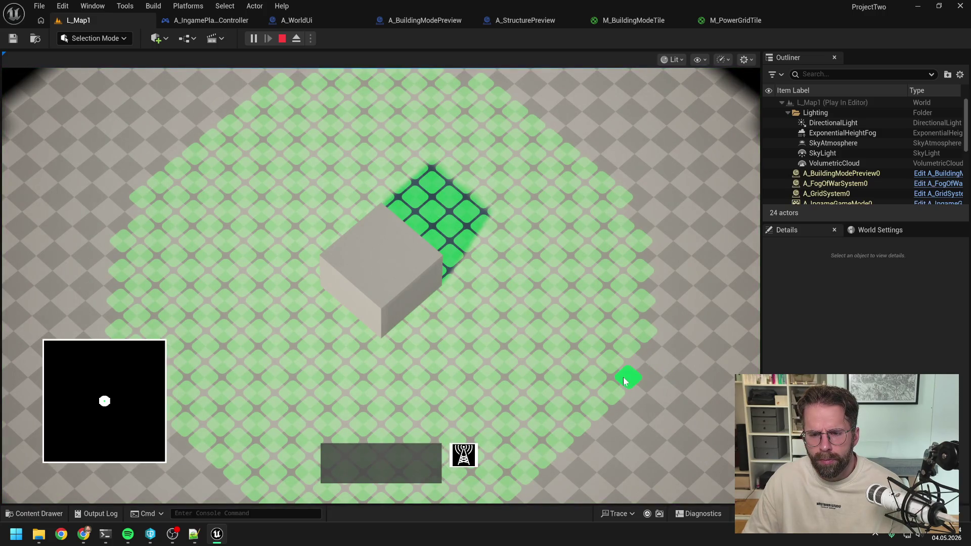
{"action": "right_click", "coordinate": [646, 359]}
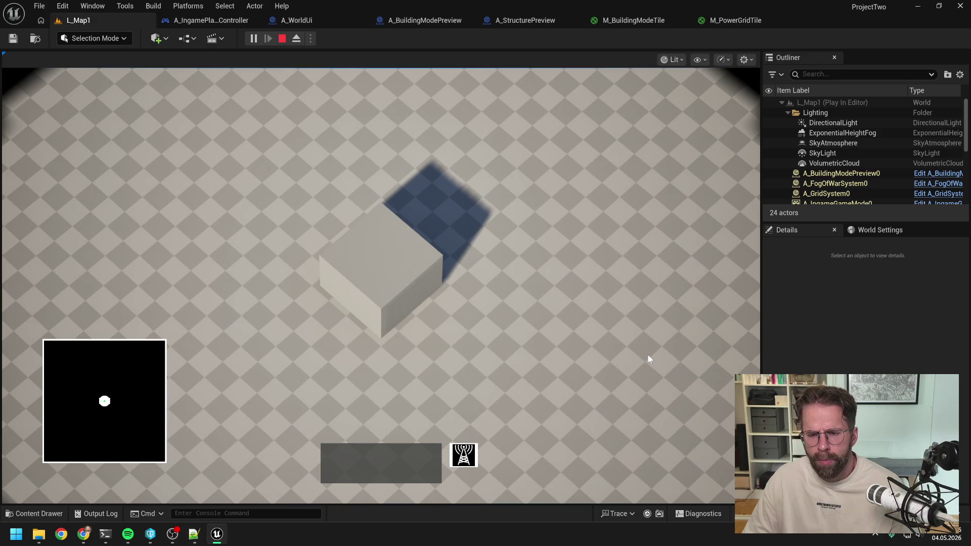
{"action": "key", "text": "Escape"}
{"action": "left_click", "coordinate": [726, 19]}
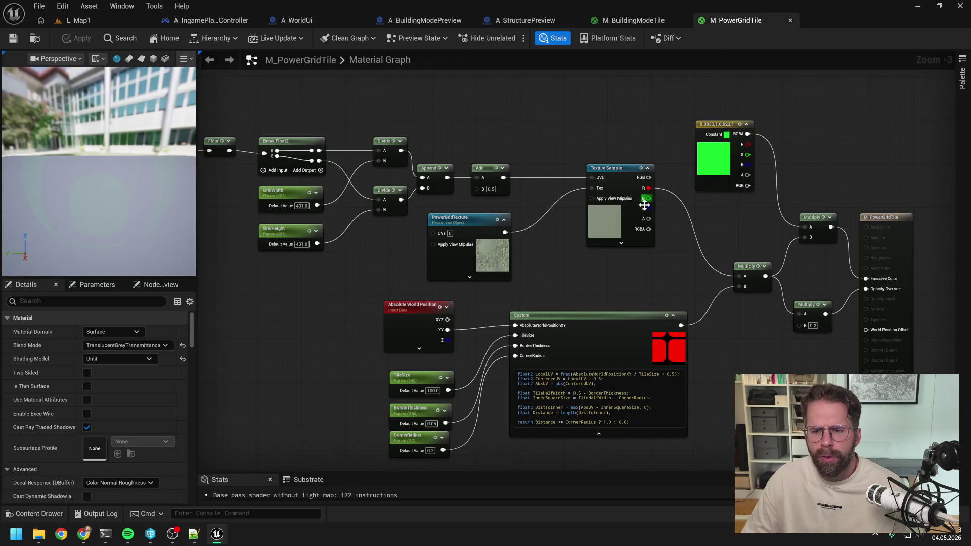
{"action": "left_click_drag", "start_coordinate": [694, 206], "coordinate": [615, 198]}
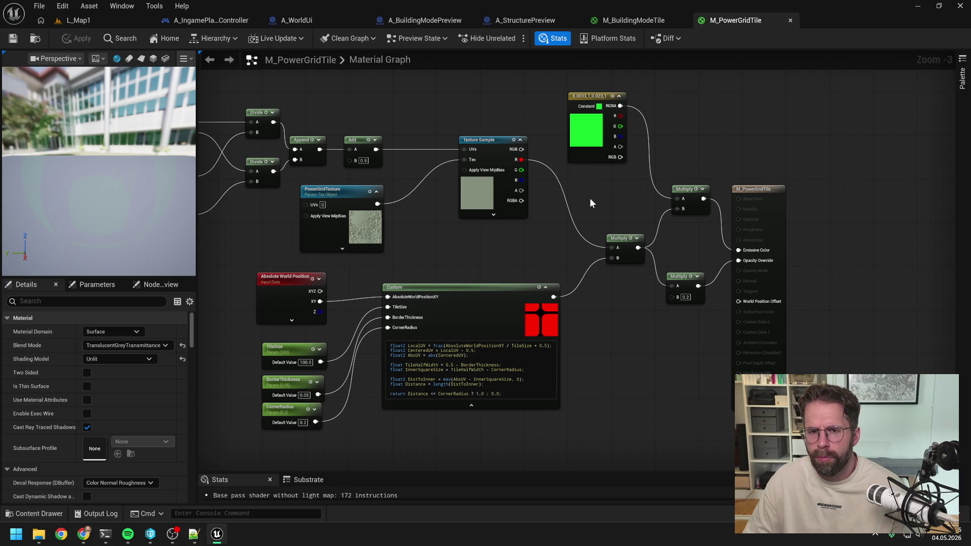
{"action": "scroll", "coordinate": [590, 198], "scroll_direction": "down", "scroll_amount": 1}
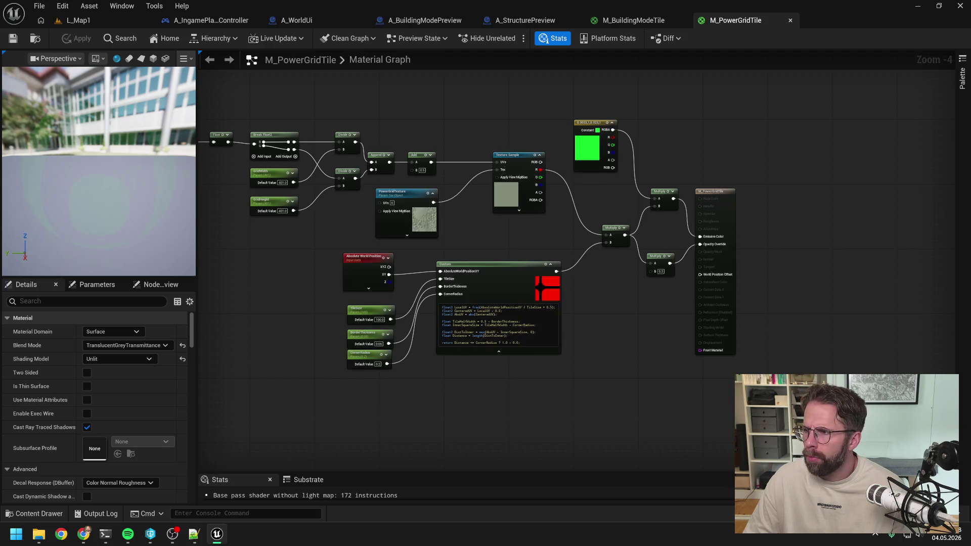
{"action": "key", "text": "alt+Tab"}
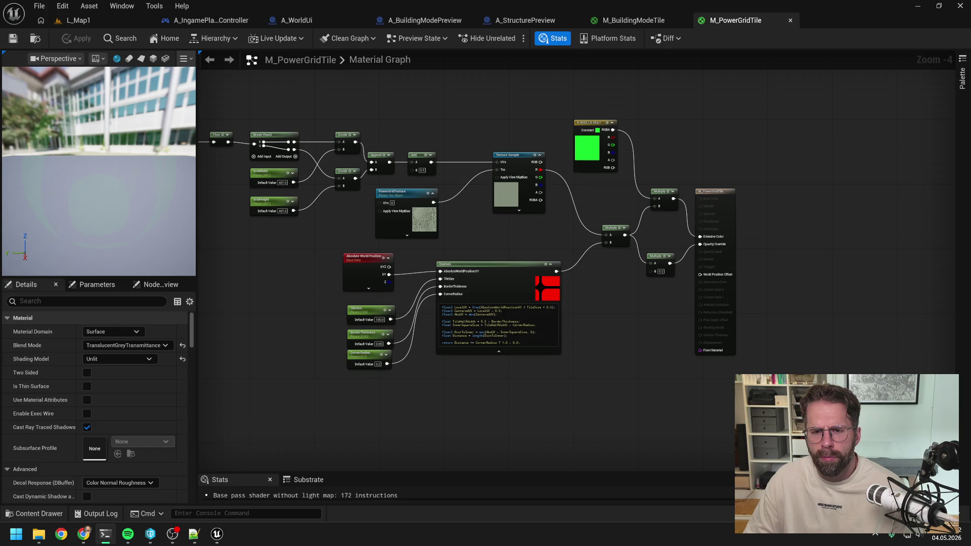
Step: Ask Claude Code, in German, whether PowerGridTexture carries information beyond the R channel
{"action": "key", "text": "alt+Tab"}
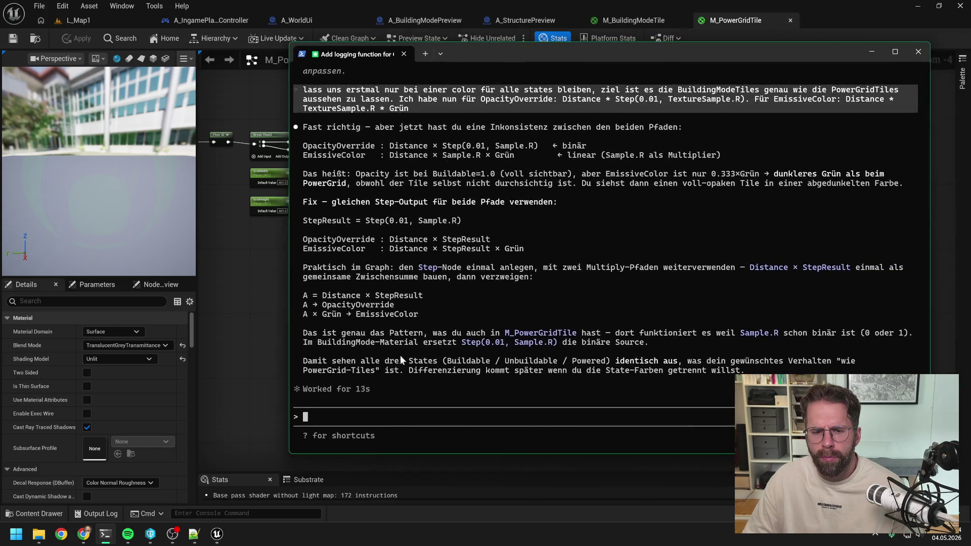
{"action": "type", "text": "i"}
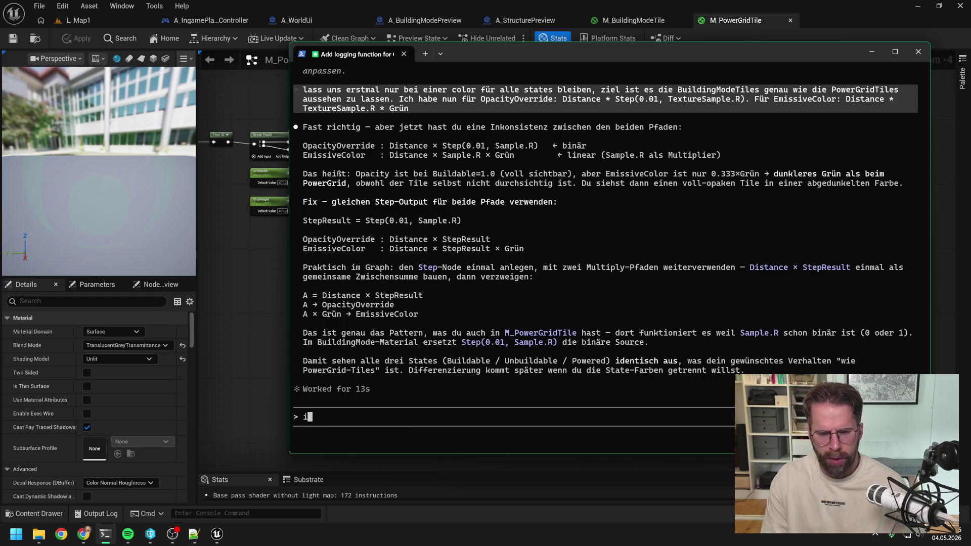
{"action": "type", "text": "ch hab noch immer "}
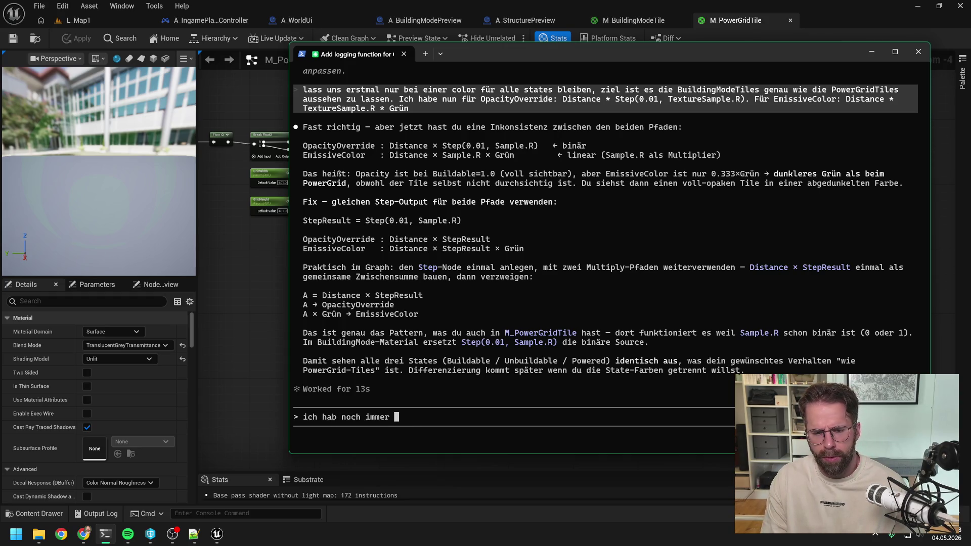
{"action": "type", "text": "einen Unterschiedi"}
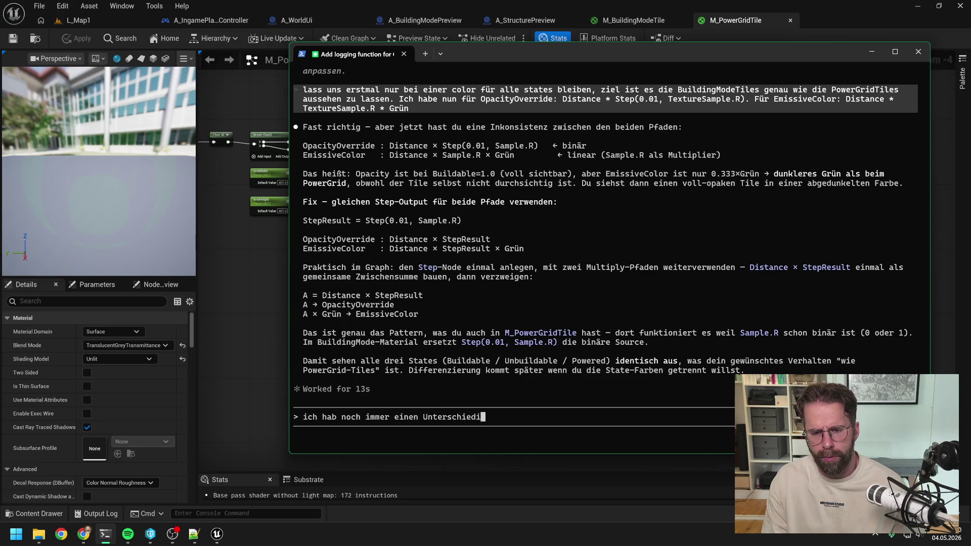
{"action": "key", "text": "BackSpace"}
{"action": "type", "text": "im V"}
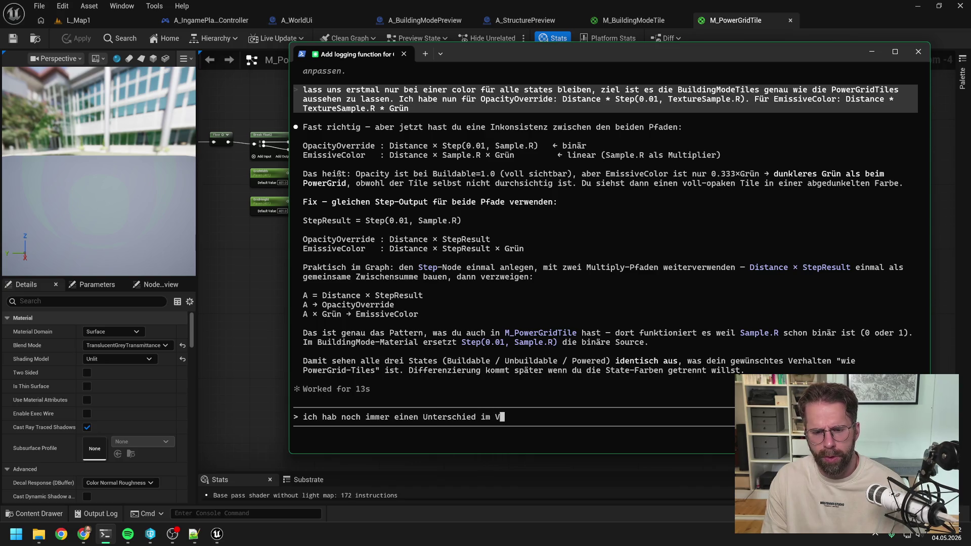
{"action": "type", "text": "ergleich. Haben"}
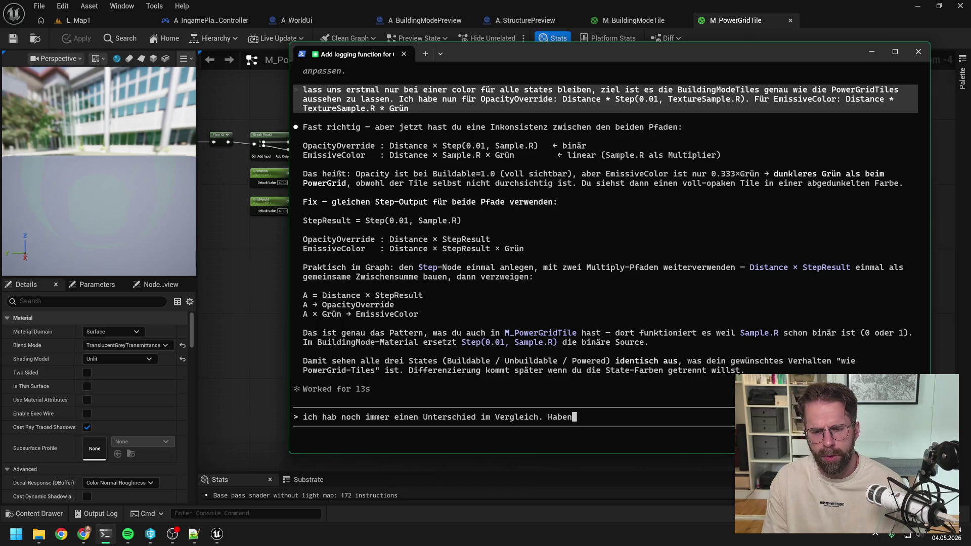
{"action": "type", "text": " wir bei Po"}
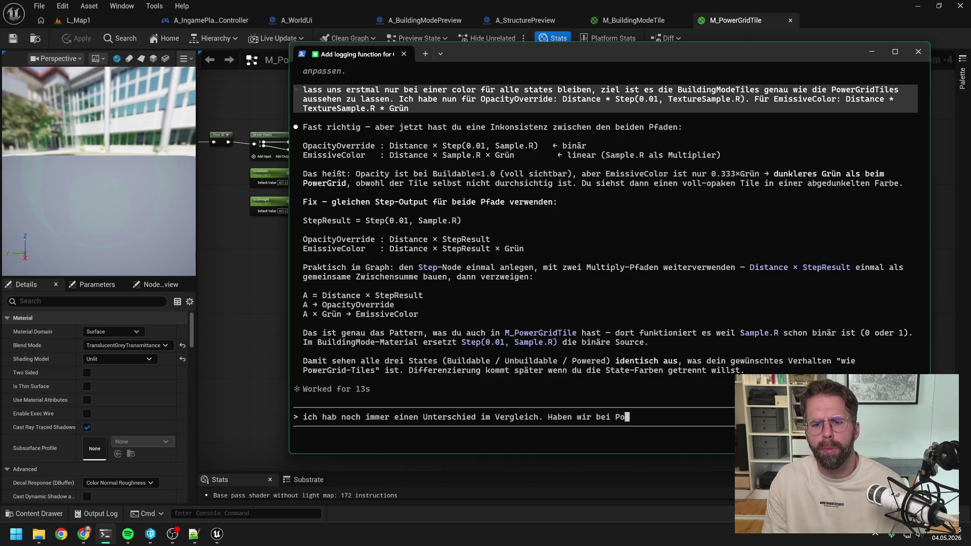
{"action": "type", "text": "werGridTex"}
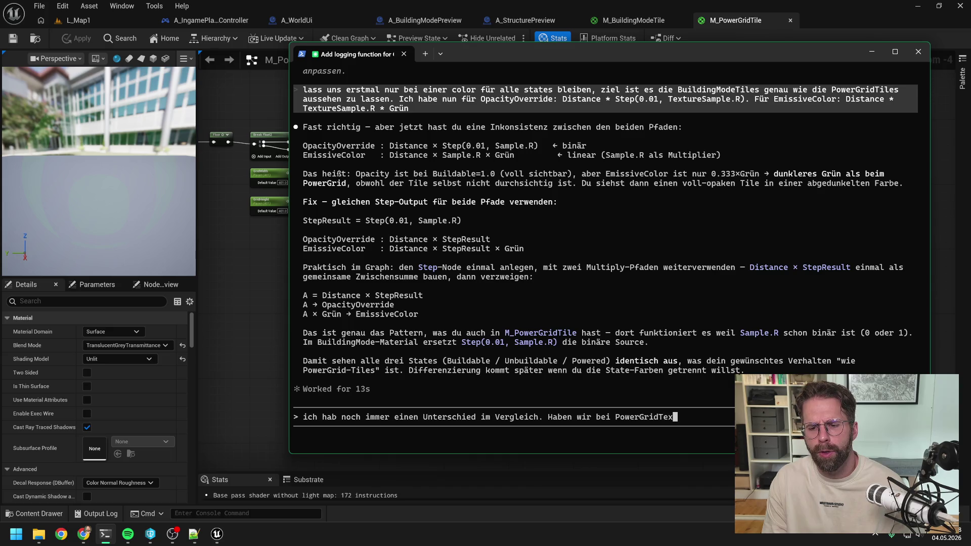
{"action": "type", "text": "ture auch Inf"}
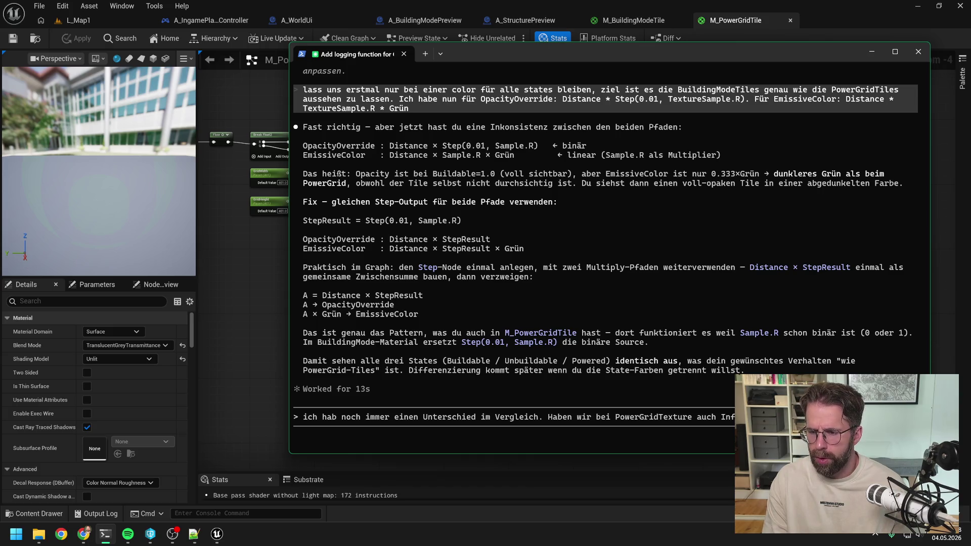
{"action": "type", "text": "R ang"}
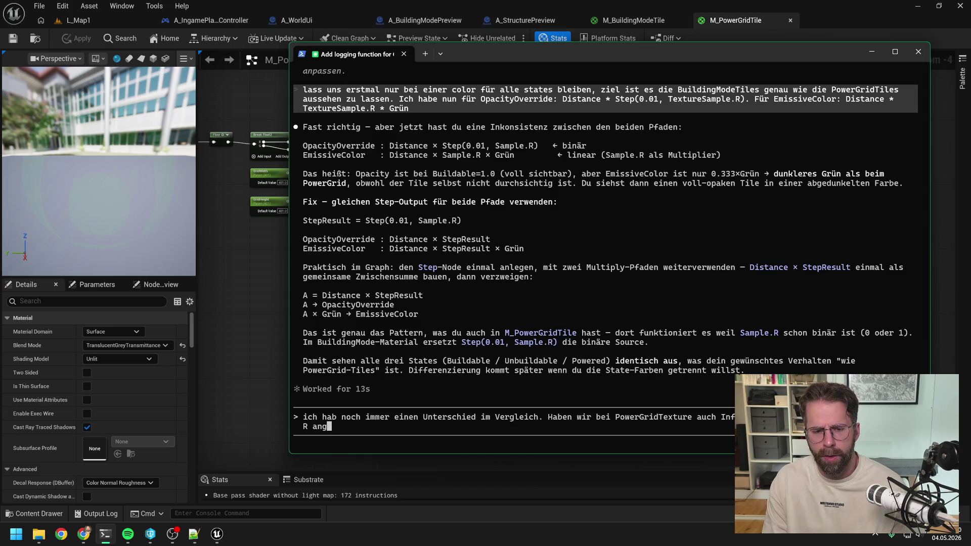
{"action": "key", "text": "BackSpace"}
{"action": "type", "text": "kommen?"}
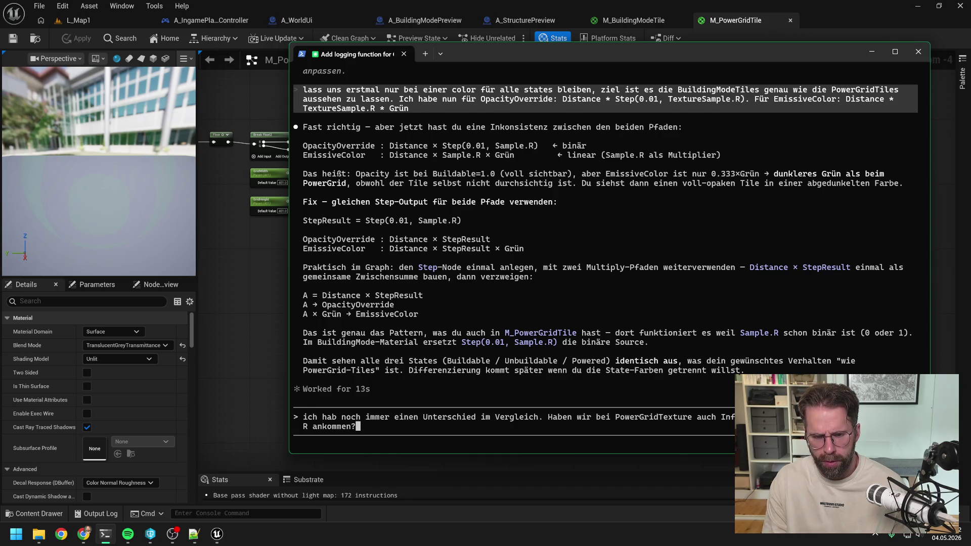
{"action": "key", "text": "Return"}
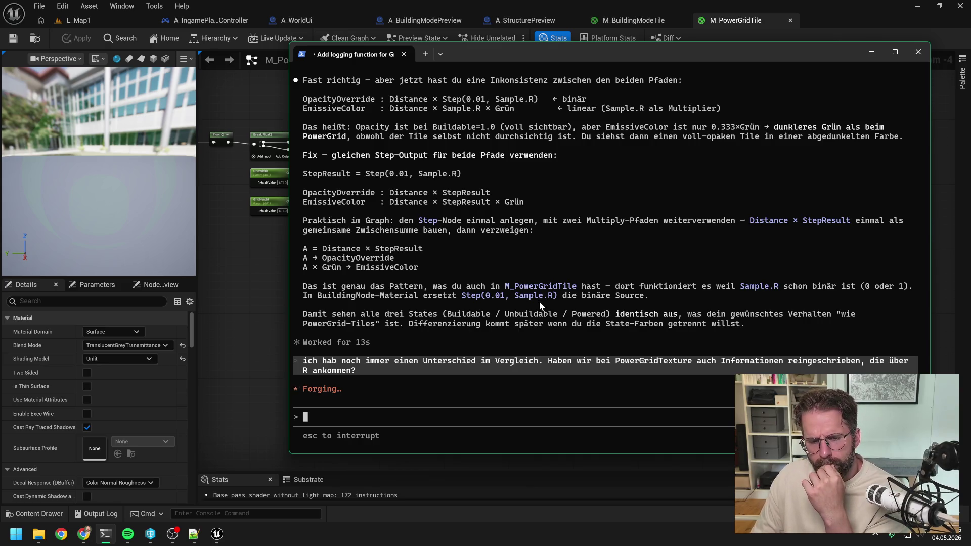
{"action": "key", "text": "alt+Tab"}
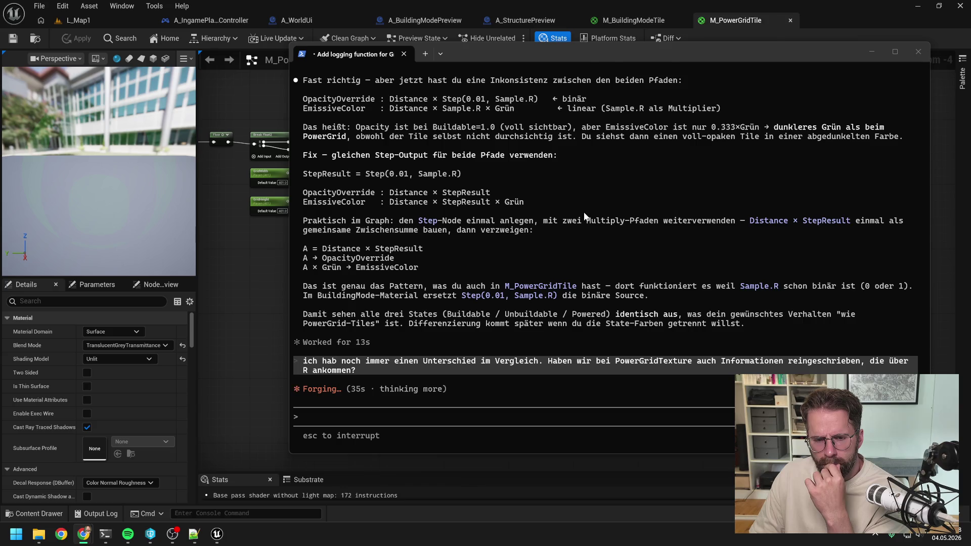
Step: Wire Opacity Override straight from the first Multiply in M_BuildingModeTile and M_PowerGridTile
{"action": "left_click", "coordinate": [247, 273]}
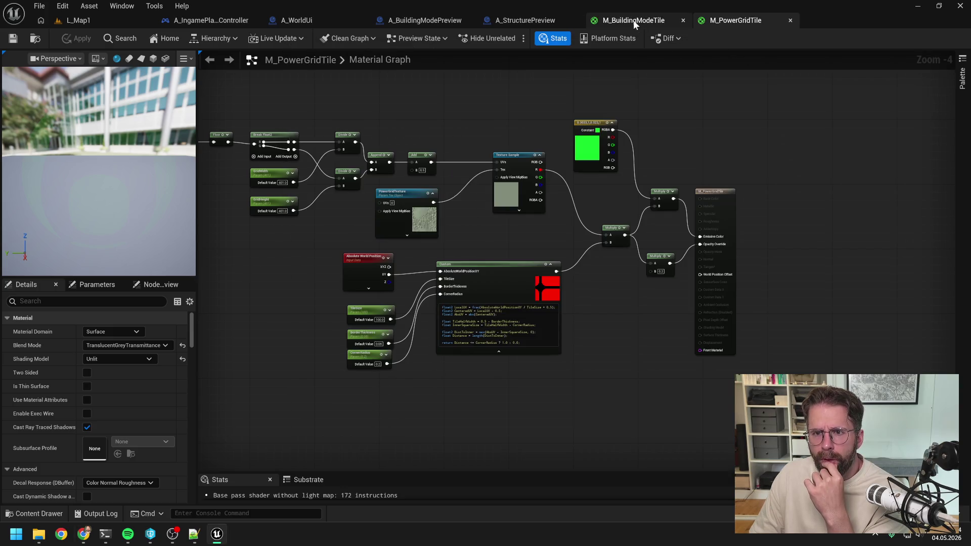
{"action": "left_click", "coordinate": [633, 19]}
{"action": "mouse_move", "coordinate": [719, 286]}
{"action": "left_mouse_down"}
{"action": "mouse_move", "coordinate": [657, 278]}
{"action": "mouse_move", "coordinate": [607, 287]}
{"action": "mouse_move", "coordinate": [652, 299]}
{"action": "left_mouse_up"}
{"action": "left_click", "coordinate": [730, 19]}
{"action": "scroll", "coordinate": [642, 242], "scroll_direction": "up", "scroll_amount": 1}
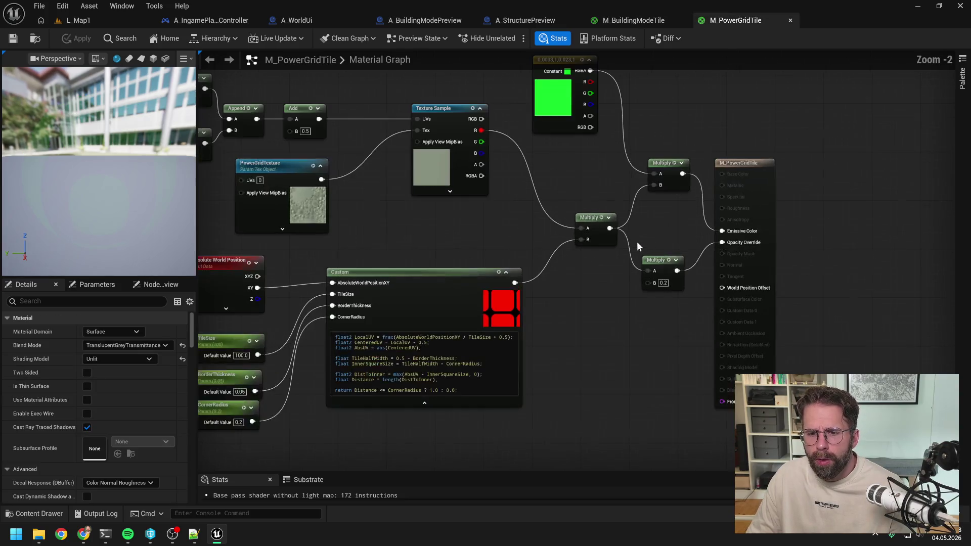
{"action": "mouse_move", "coordinate": [610, 228]}
{"action": "left_mouse_down"}
{"action": "mouse_move", "coordinate": [652, 244]}
{"action": "mouse_move", "coordinate": [721, 243]}
{"action": "left_mouse_up"}
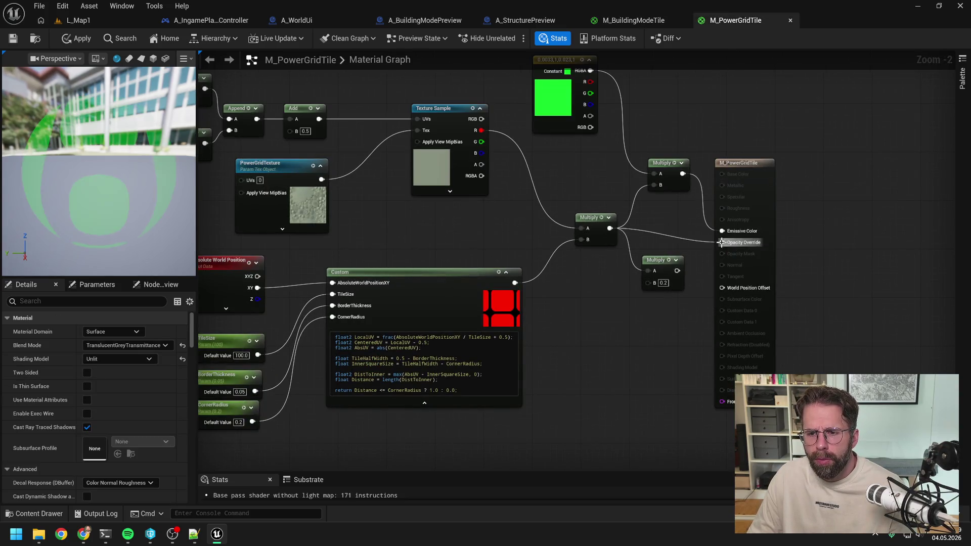
Step: Apply and save M_PowerGridTile with checkout, play-test L_Map1, then open A_WorldUi's PowerGridPlane
{"action": "left_click", "coordinate": [77, 38]}
{"action": "left_click", "coordinate": [13, 38]}
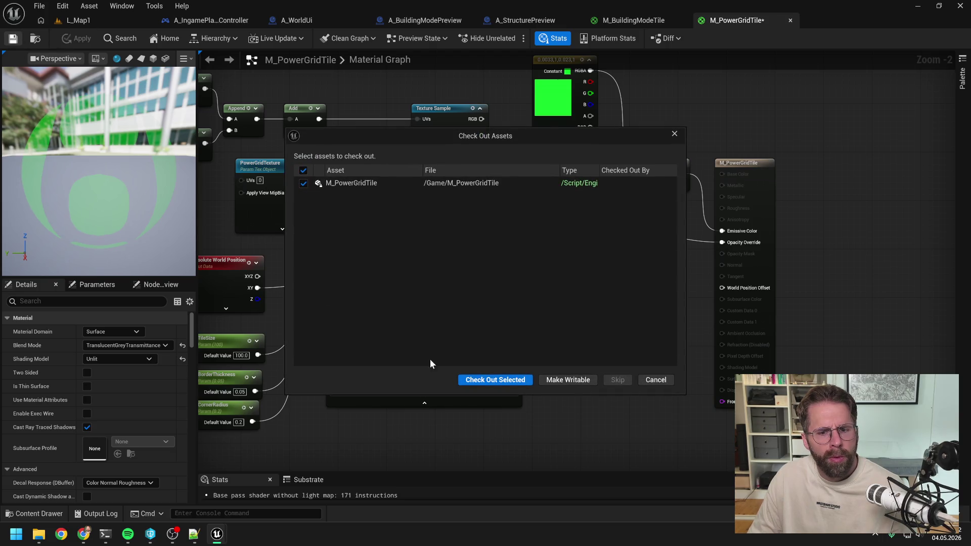
{"action": "left_click", "coordinate": [487, 378]}
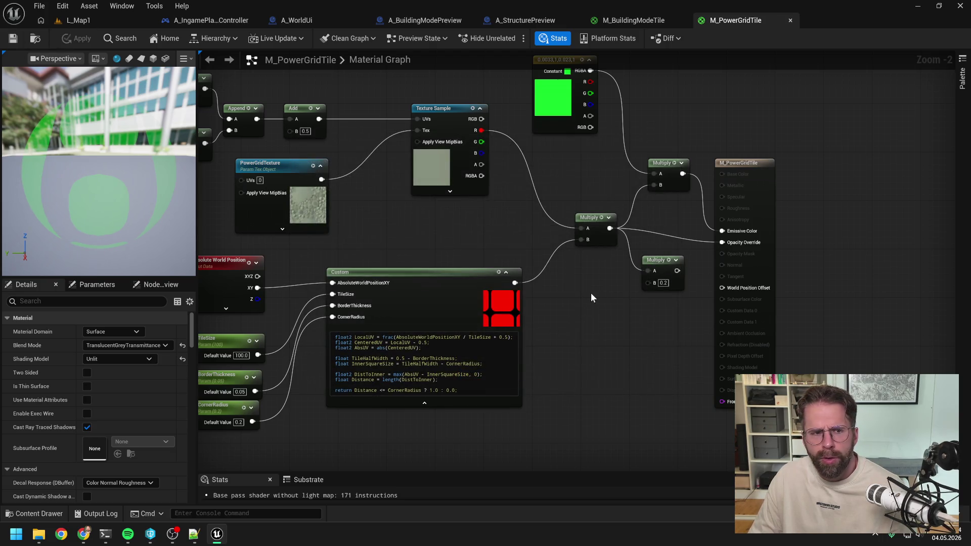
{"action": "left_click", "coordinate": [78, 28]}
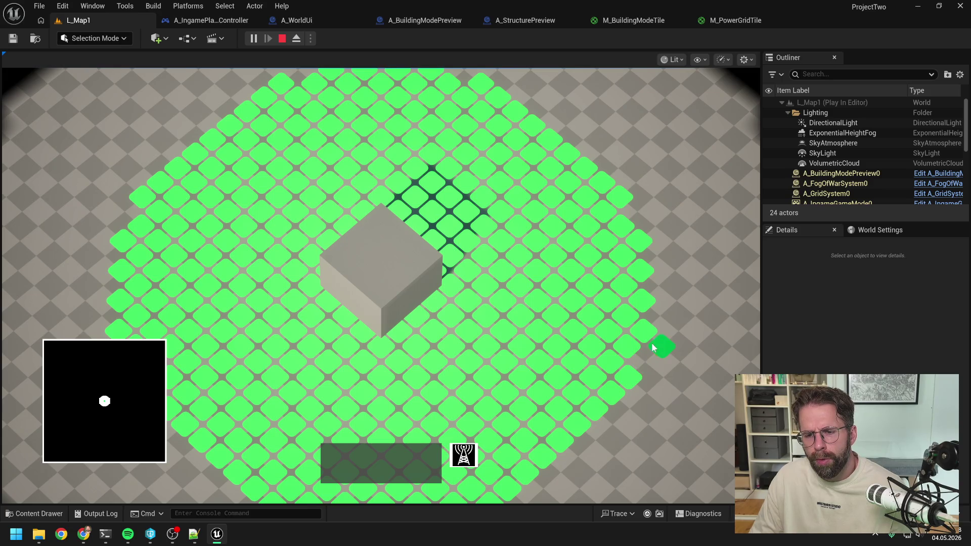
{"action": "key", "text": "Escape"}
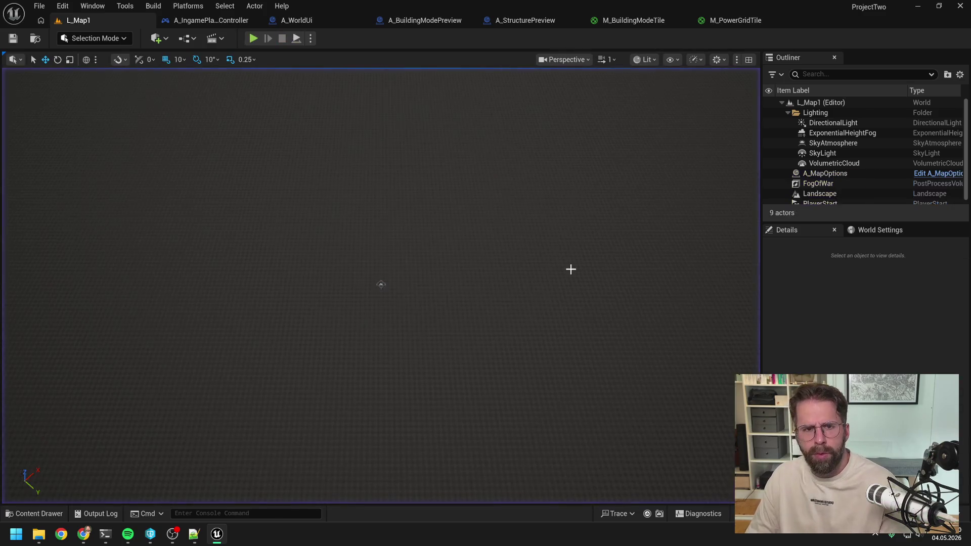
{"action": "left_click", "coordinate": [306, 19]}
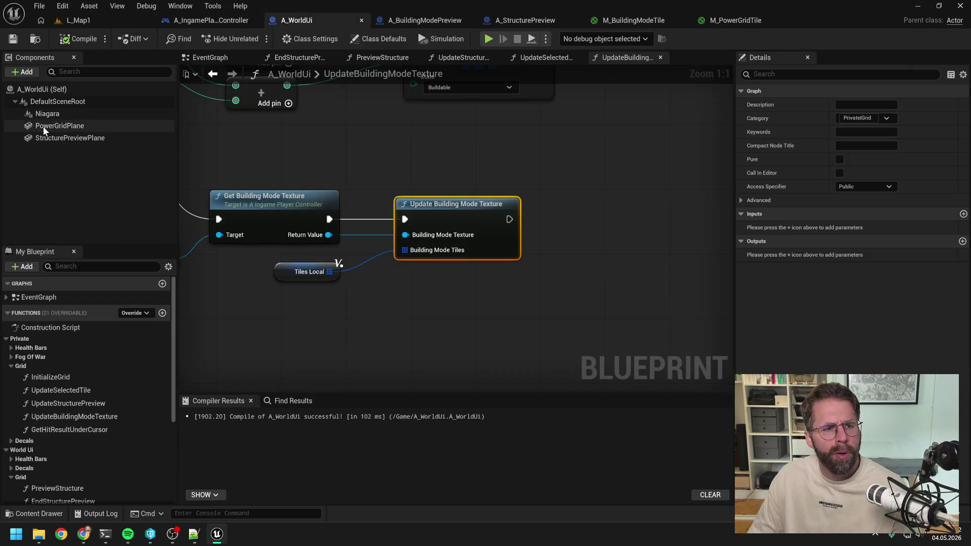
{"action": "left_click", "coordinate": [44, 127]}
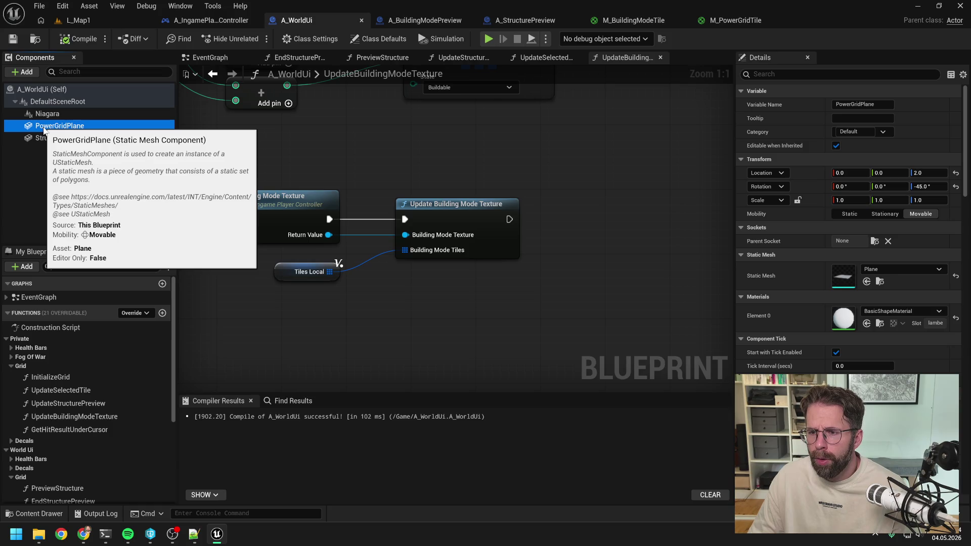
Step: Set StructurePreviewPlane's Z scale to 1 and Z location to 3, comparing against PowerGridPlane
{"action": "left_click", "coordinate": [58, 139]}
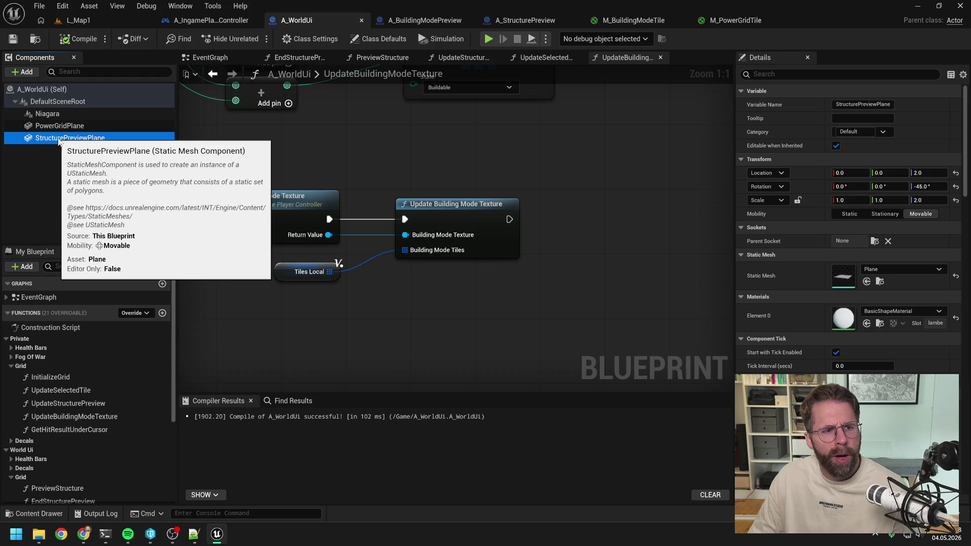
{"action": "left_click", "coordinate": [929, 200]}
{"action": "type", "text": "1"}
{"action": "key", "text": "Return"}
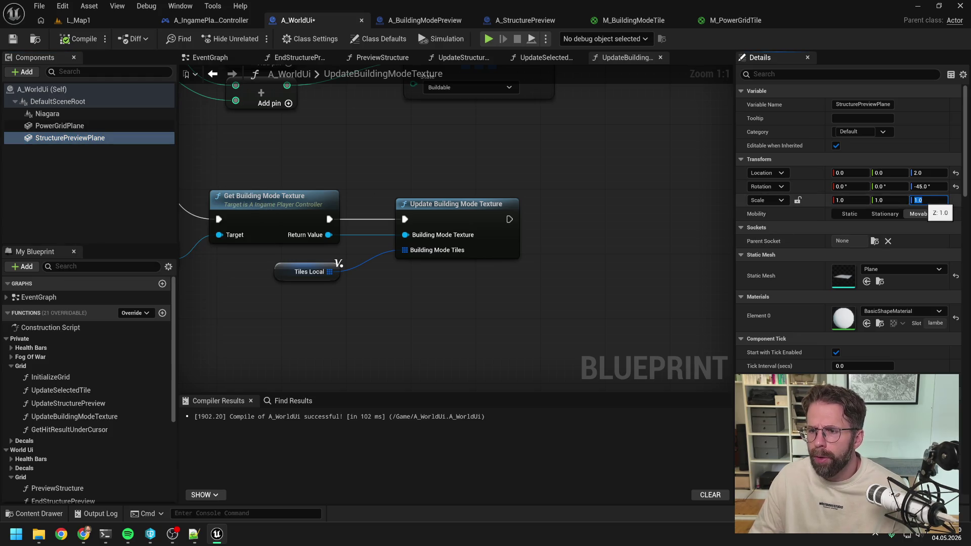
{"action": "left_click", "coordinate": [95, 127]}
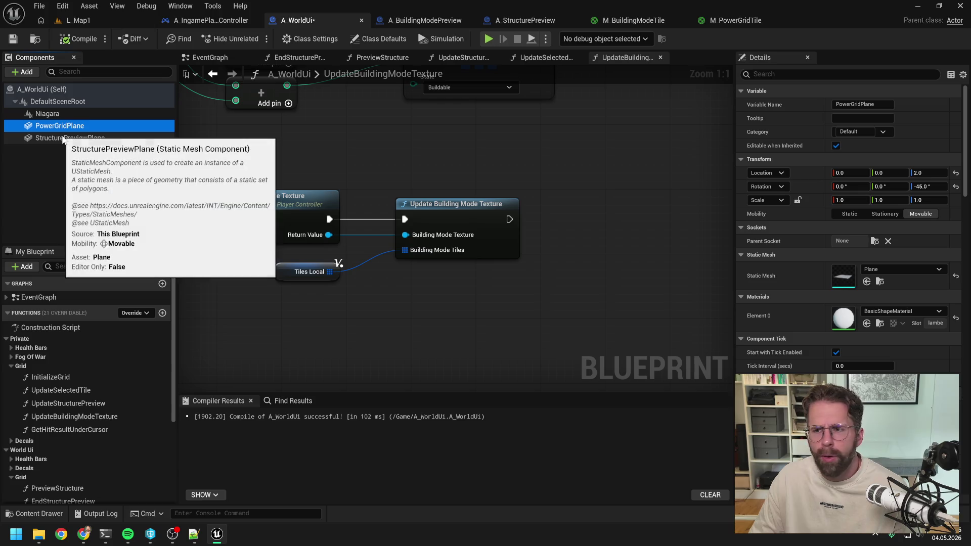
{"action": "left_click", "coordinate": [77, 139]}
{"action": "left_click", "coordinate": [929, 173]}
{"action": "type", "text": "3"}
{"action": "key", "text": "Return"}
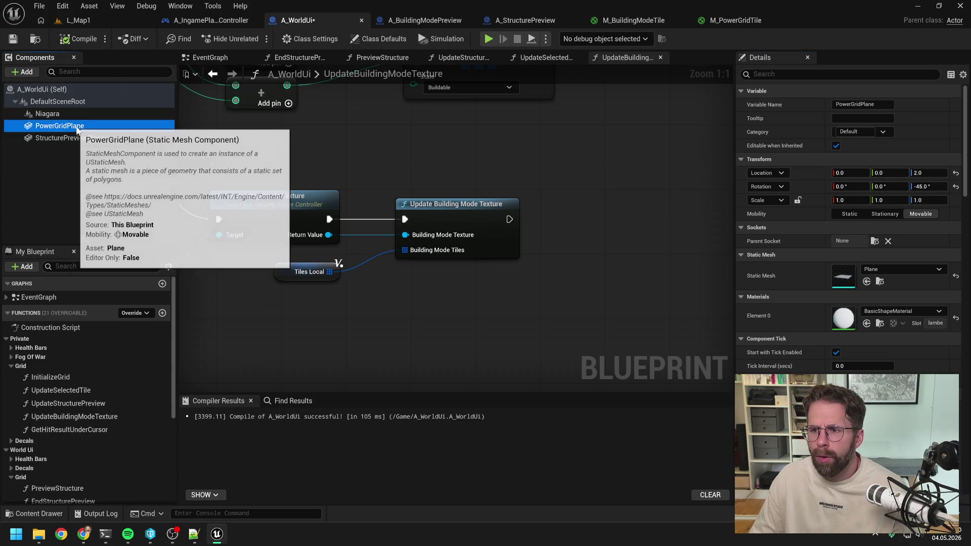
Step: Play-test the green tiles in L_Map1, leave building mode, and stop the session
{"action": "left_click", "coordinate": [137, 21]}
{"action": "left_click", "coordinate": [253, 39]}
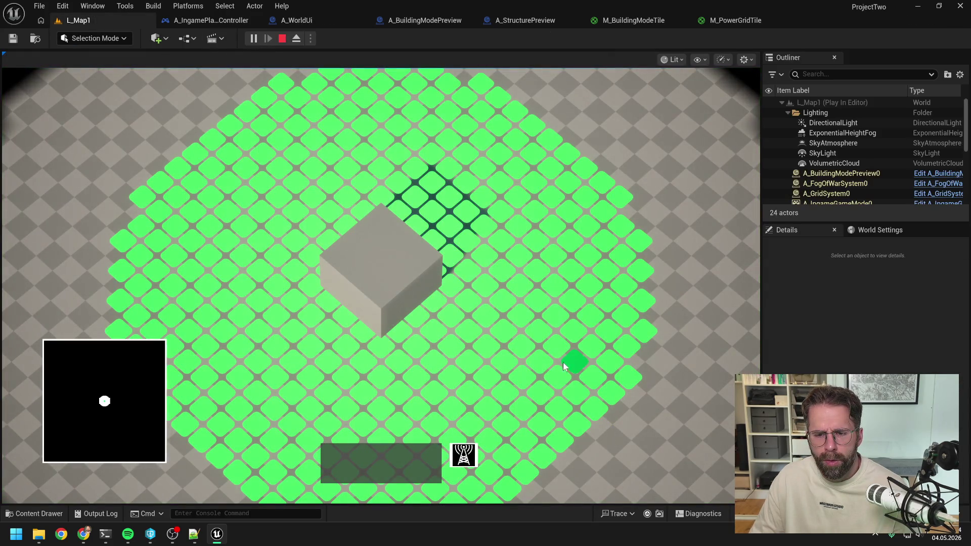
{"action": "right_click", "coordinate": [653, 396]}
{"action": "key", "text": "Escape"}
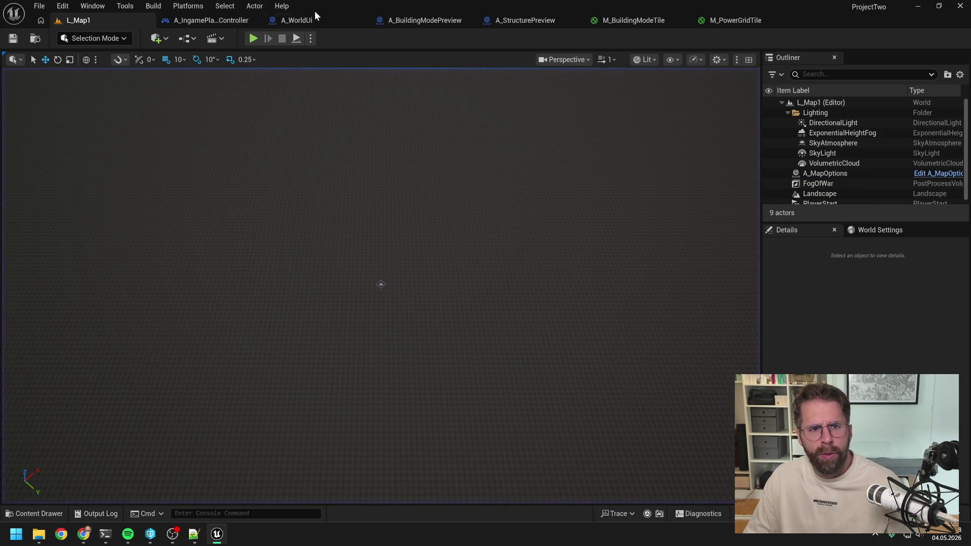
{"action": "left_click", "coordinate": [106, 534]}
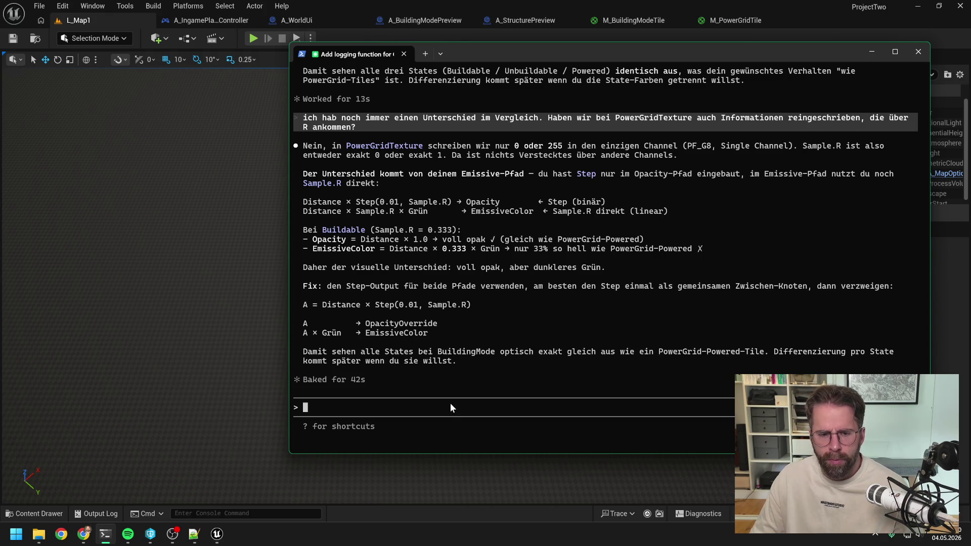
Step: Type 'Ich habs genau so gebaut. BuildingModeTile ist gerade dennoch deutlich dunkler' and start PIE
{"action": "type", "text": "Ich habs genau "}
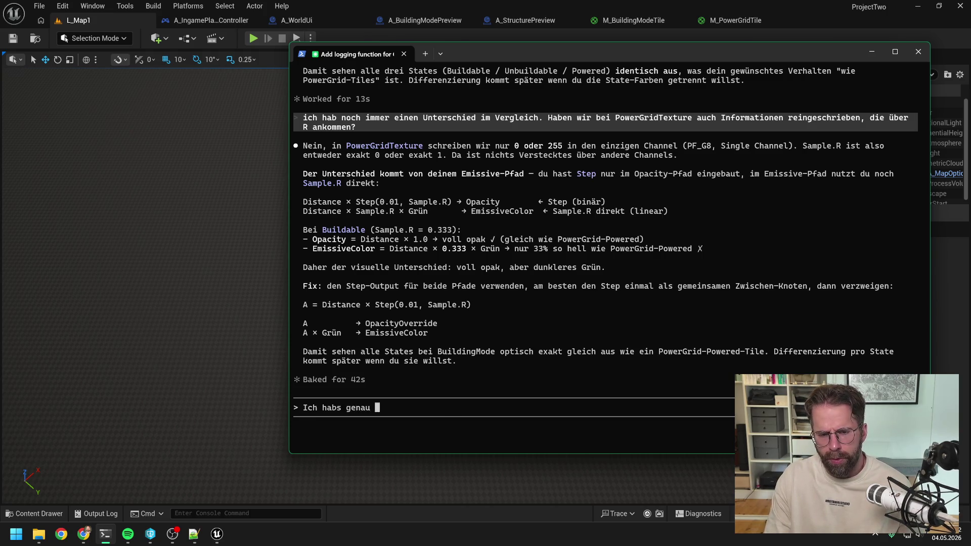
{"action": "type", "text": "so gebaut"}
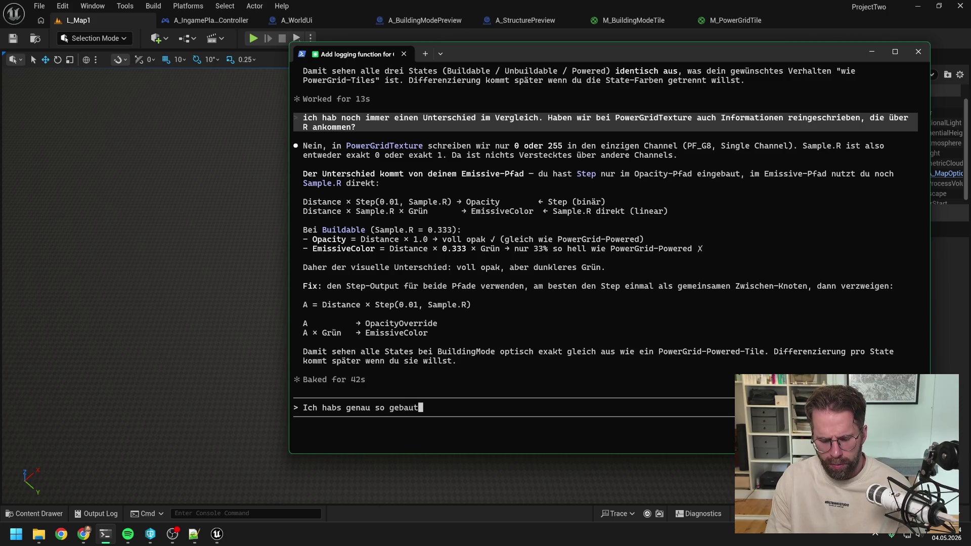
{"action": "type", "text": ". "}
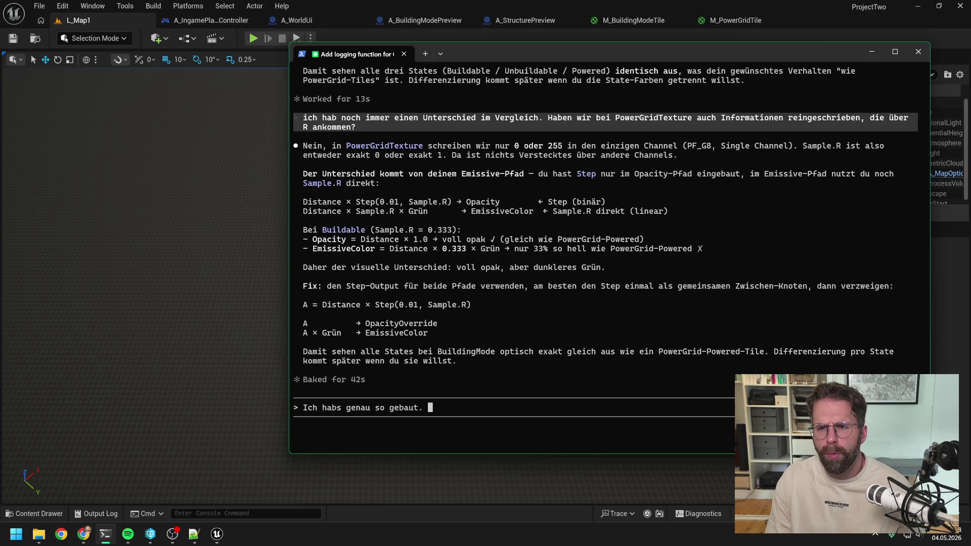
{"action": "type", "text": "P"}
{"action": "key", "text": "BackSpace"}
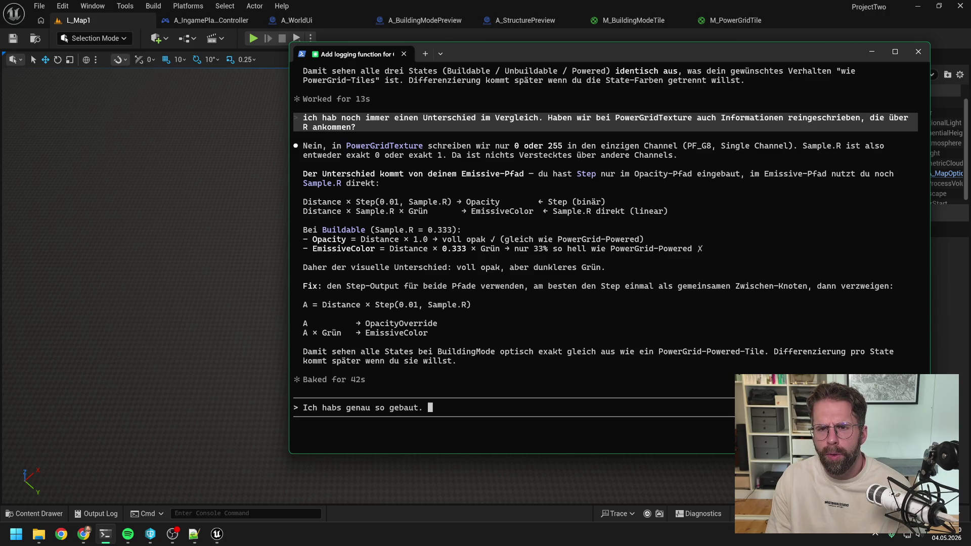
{"action": "type", "text": "Build"}
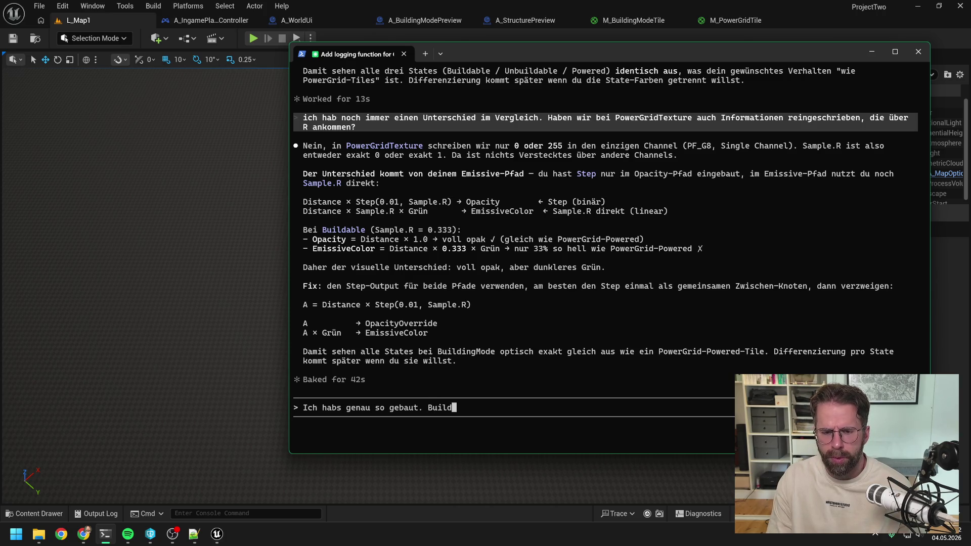
{"action": "type", "text": "ingModeTile ist g"}
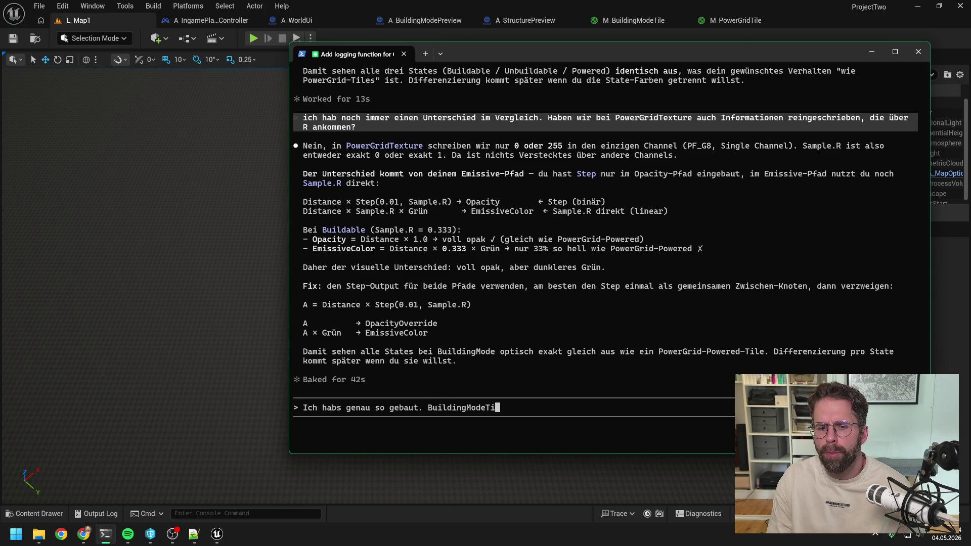
{"action": "type", "text": "erade dnno"}
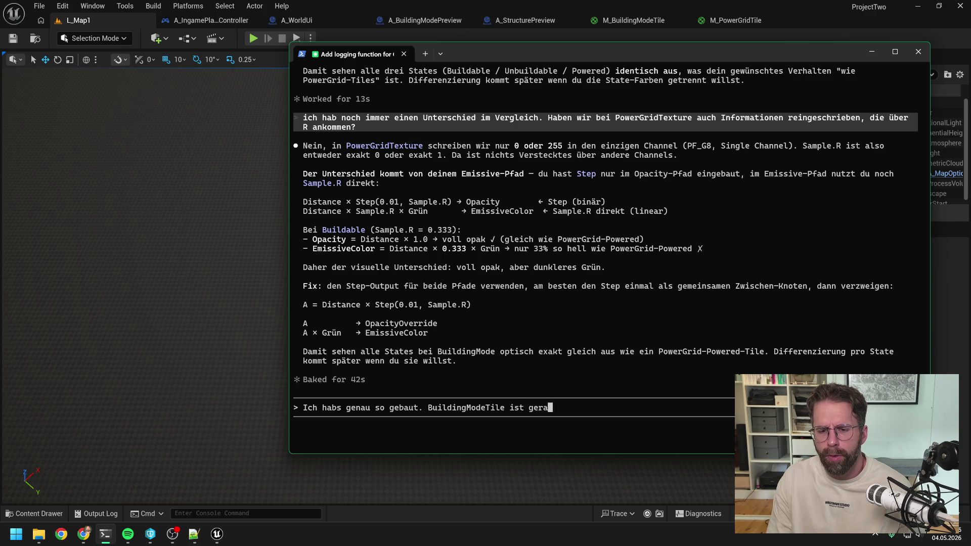
{"action": "key", "text": "BackSpace"}
{"action": "key", "text": "BackSpace"}
{"action": "key", "text": "BackSpace"}
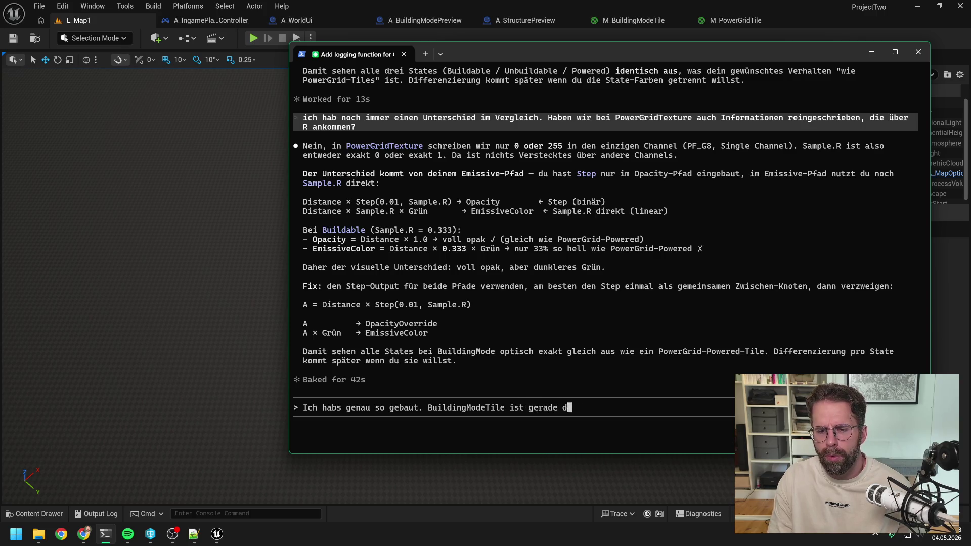
{"action": "type", "text": "ennoch deutlich dunkler"}
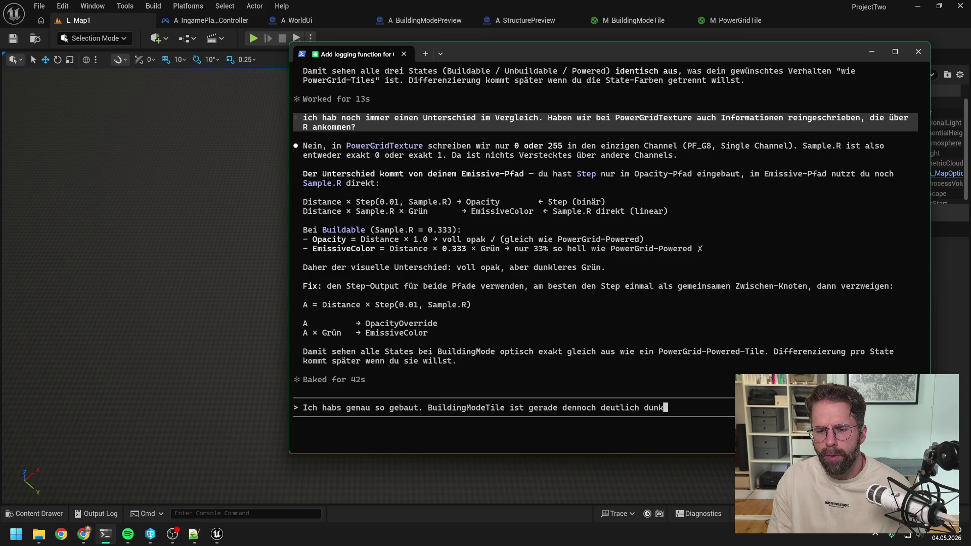
{"action": "key", "text": "BackSpace"}
{"action": "key", "text": "BackSpace"}
{"action": "key", "text": "BackSpace"}
{"action": "type", "text": "el"}
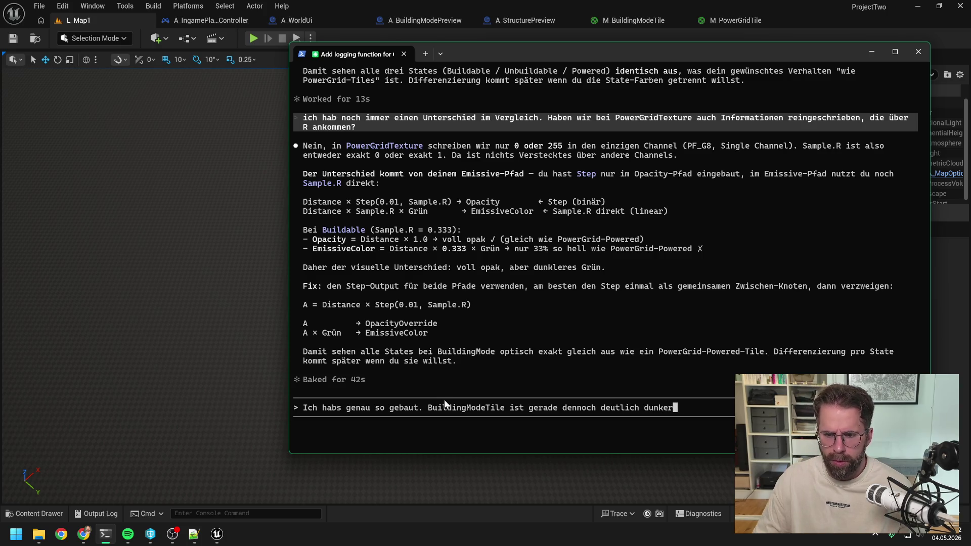
{"action": "left_click", "coordinate": [278, 43]}
{"action": "key", "text": "alt+p"}
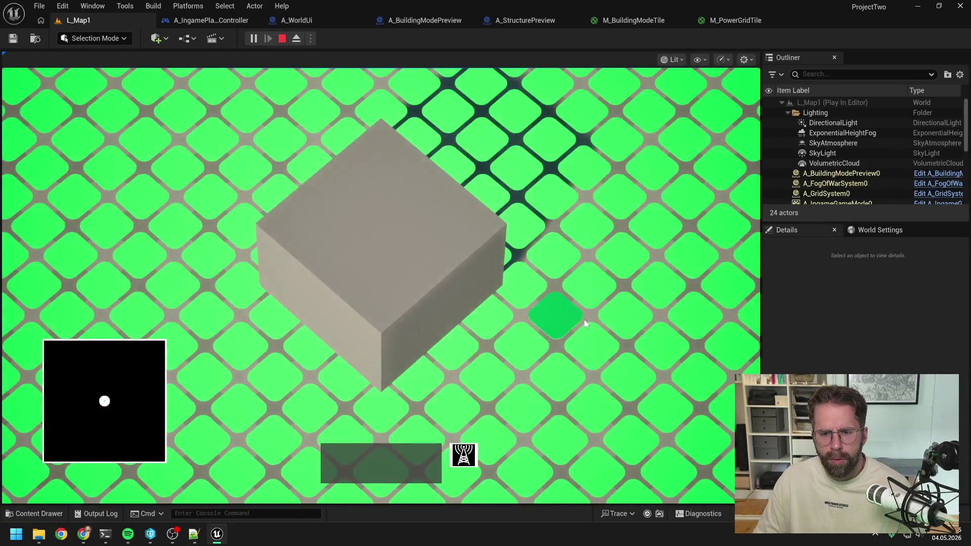
{"action": "key", "text": "d"}
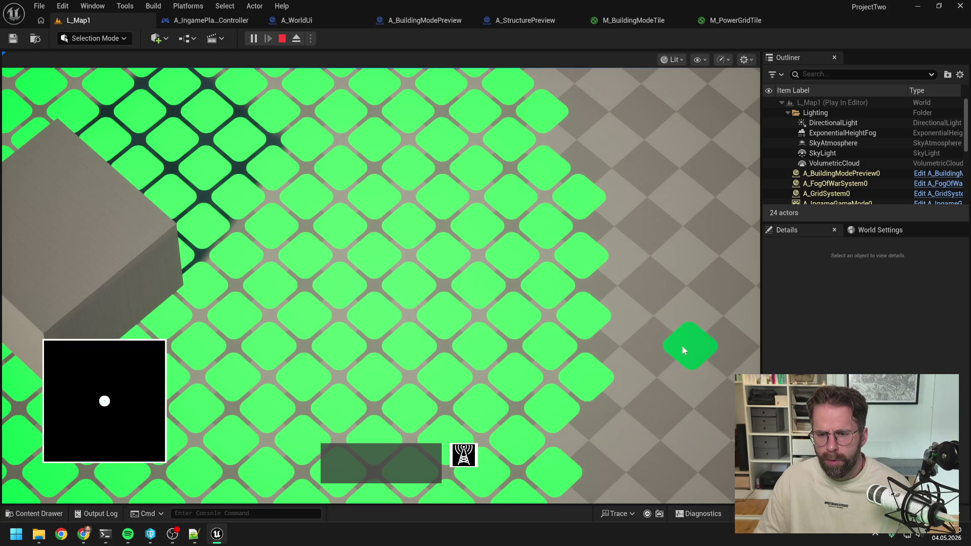
{"action": "key", "text": "d"}
{"action": "key", "text": "a"}
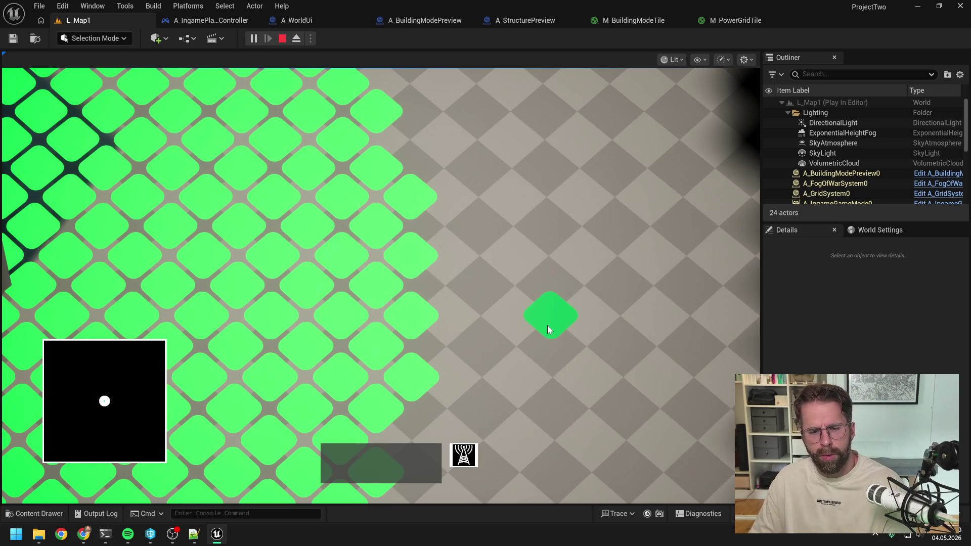
{"action": "key", "text": "Escape"}
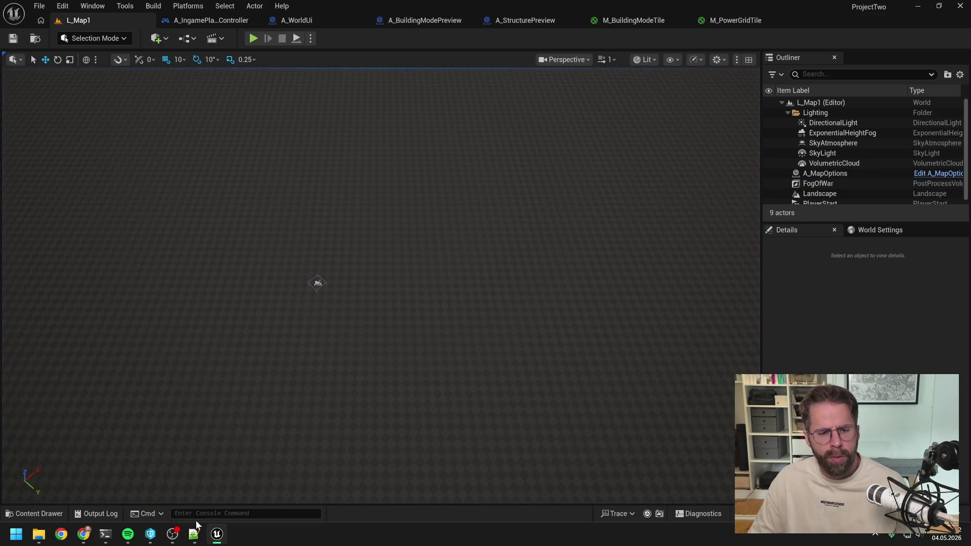
Step: Paste the screenshot and send the note comparing the dark green tile with the other tiles' green
{"action": "left_click", "coordinate": [112, 535]}
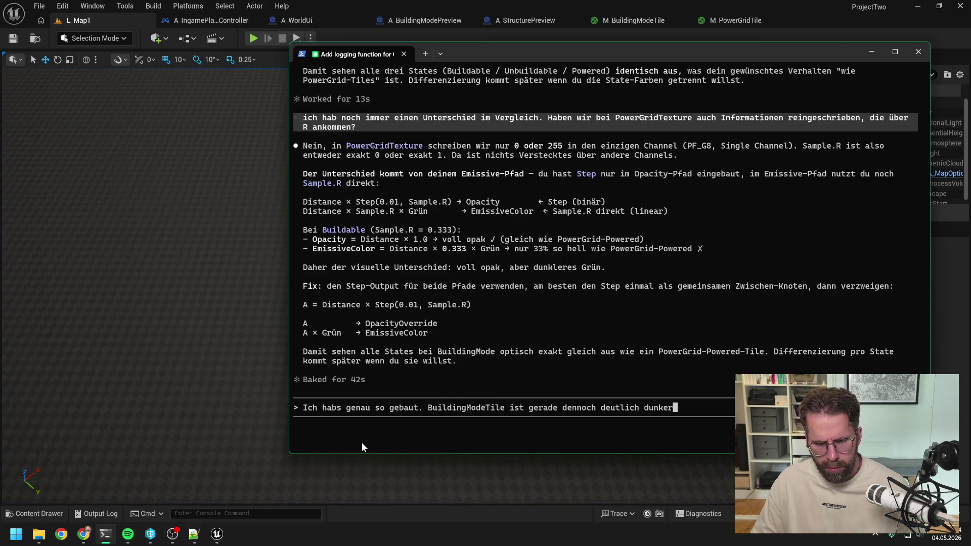
{"action": "key", "text": "alt+v"}
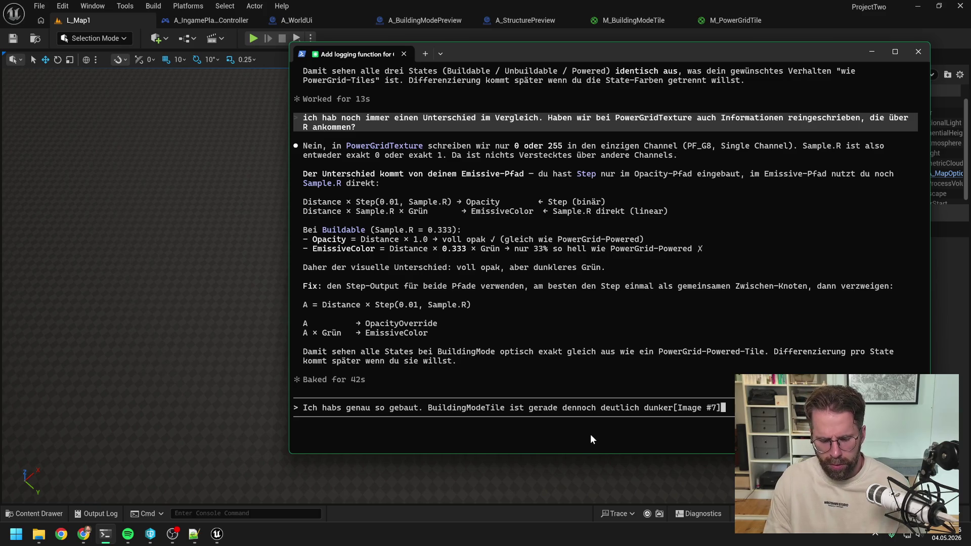
{"action": "type", "text": "das dunkle grün rechts unter de"}
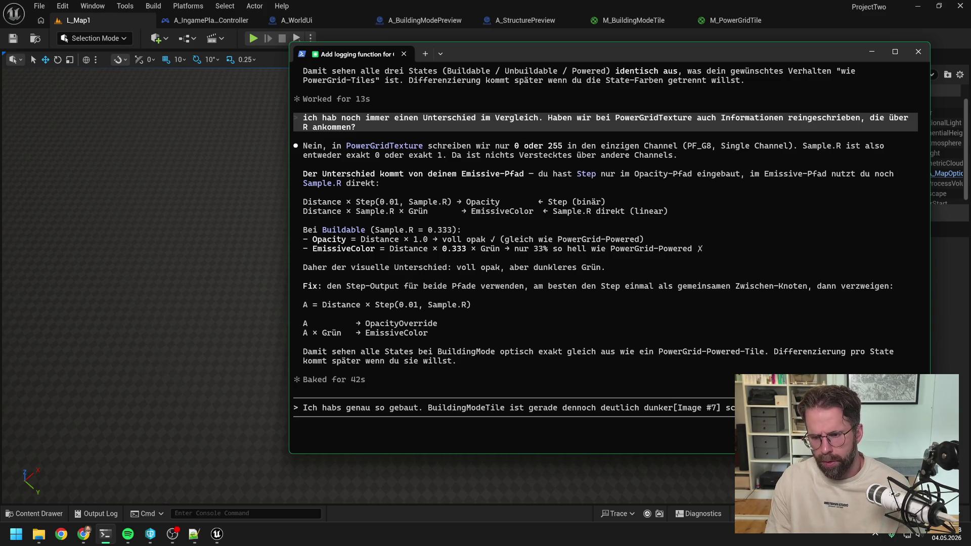
{"action": "type", "text": "m mauszeiger im vergleich zum grün von den anderen Ti"}
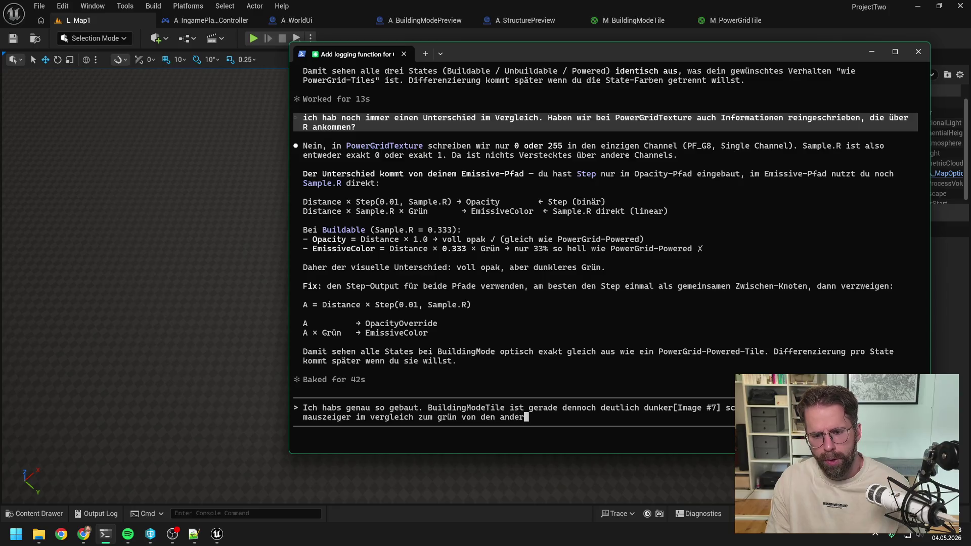
{"action": "type", "text": "les links"}
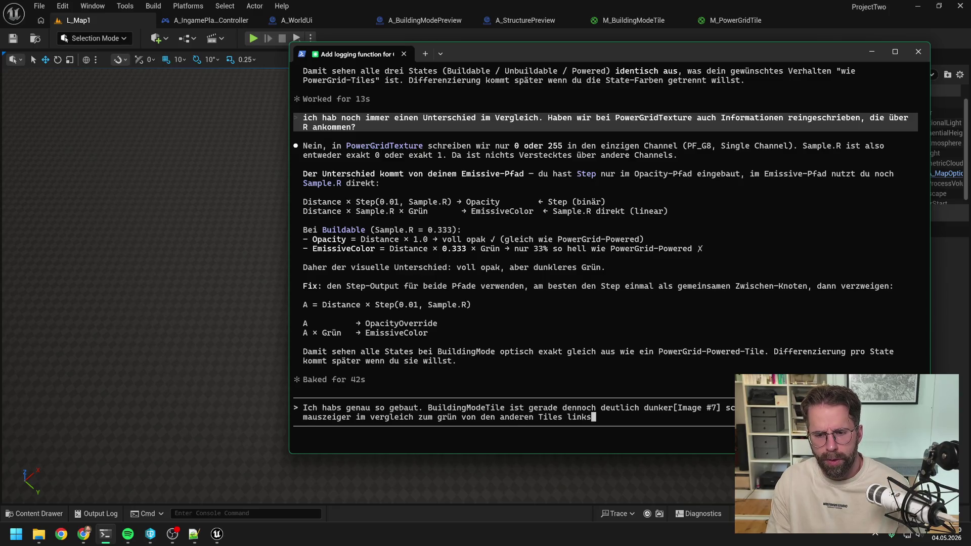
{"action": "key", "text": "Return"}
{"action": "key", "text": "alt+Tab"}
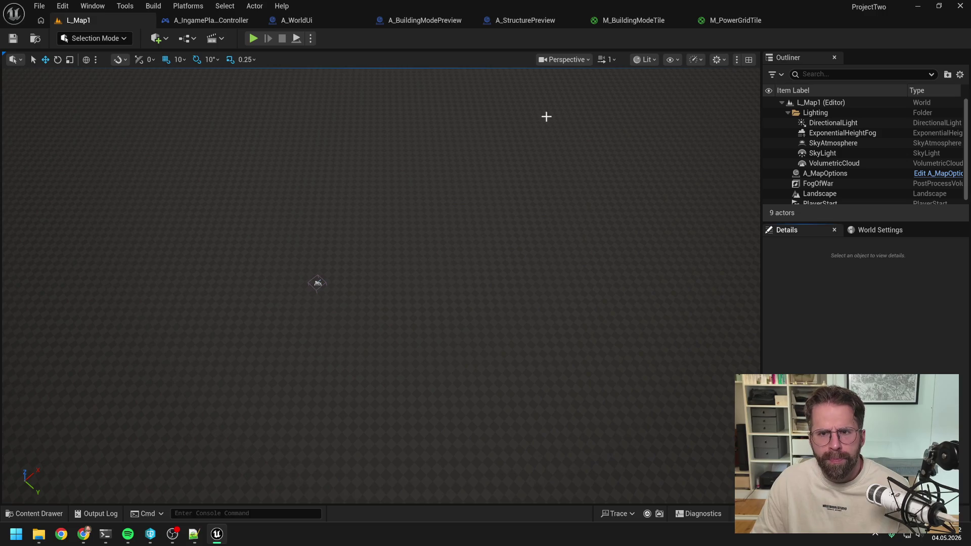
{"action": "left_click", "coordinate": [633, 22]}
Step: Compare the M_BuildingModeTile and M_PowerGridTile graphs, panning each into view
{"action": "left_click", "coordinate": [696, 157]}
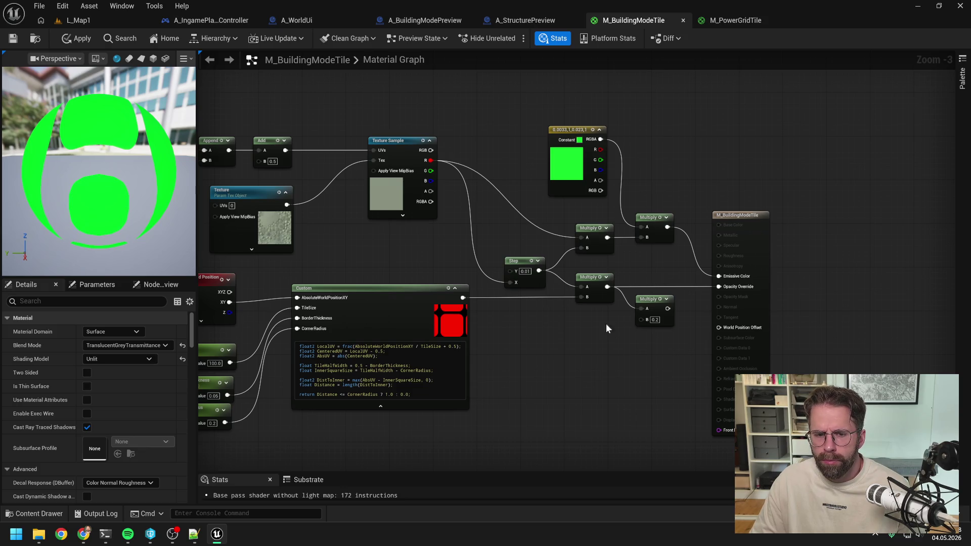
{"action": "mouse_move", "coordinate": [558, 366]}
{"action": "left_mouse_down"}
{"action": "mouse_move", "coordinate": [663, 353]}
{"action": "mouse_move", "coordinate": [605, 336]}
{"action": "left_mouse_up"}
{"action": "left_click", "coordinate": [729, 21]}
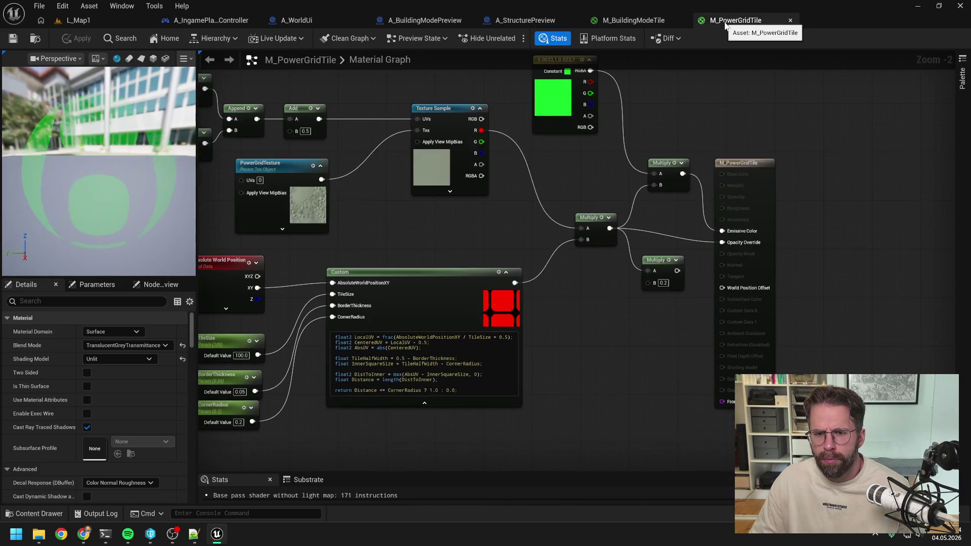
{"action": "left_click_drag", "start_coordinate": [718, 113], "coordinate": [703, 140]}
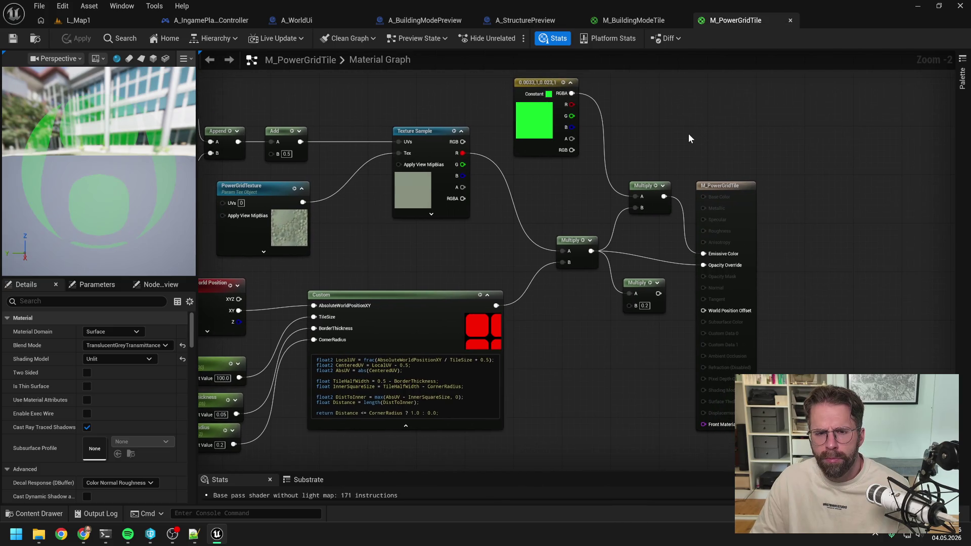
{"action": "left_click", "coordinate": [645, 22]}
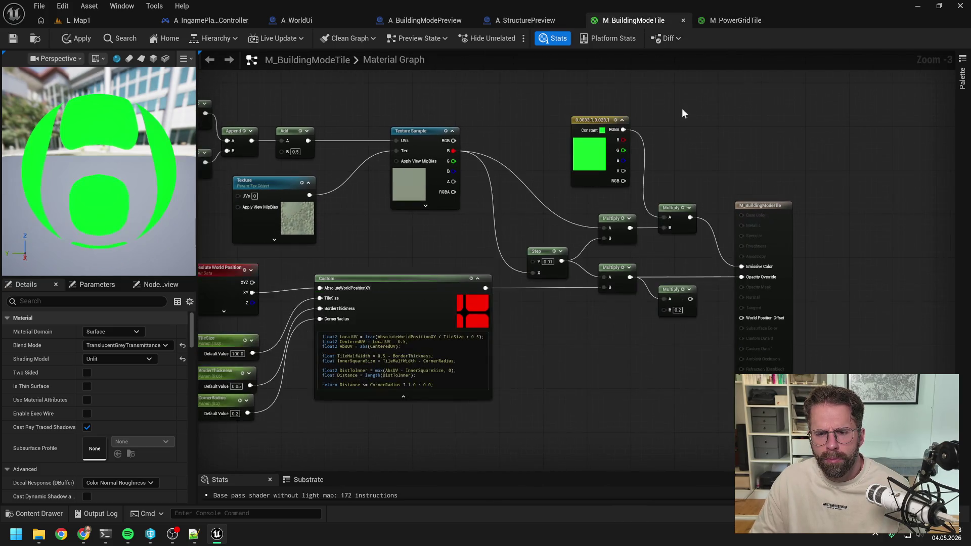
{"action": "left_click_drag", "start_coordinate": [713, 151], "coordinate": [689, 147]}
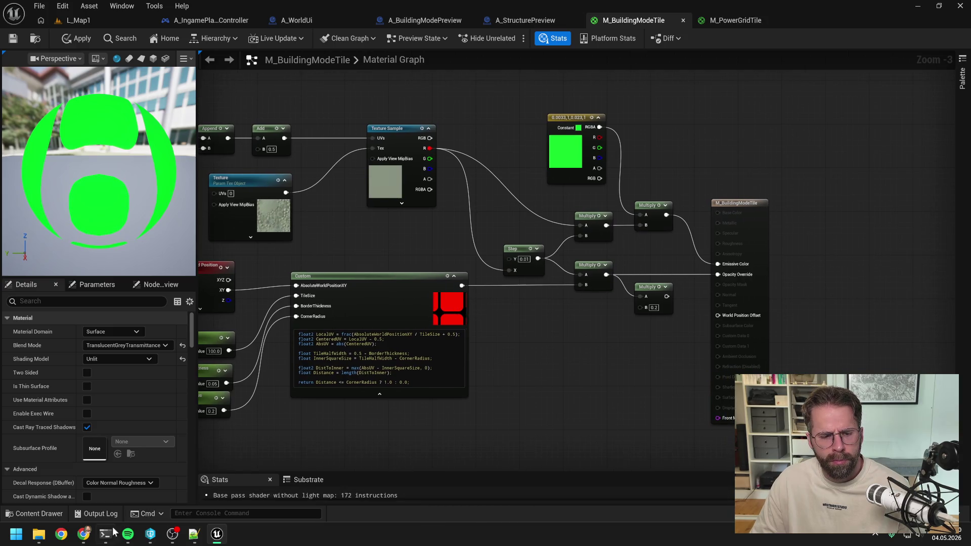
{"action": "left_click", "coordinate": [110, 534]}
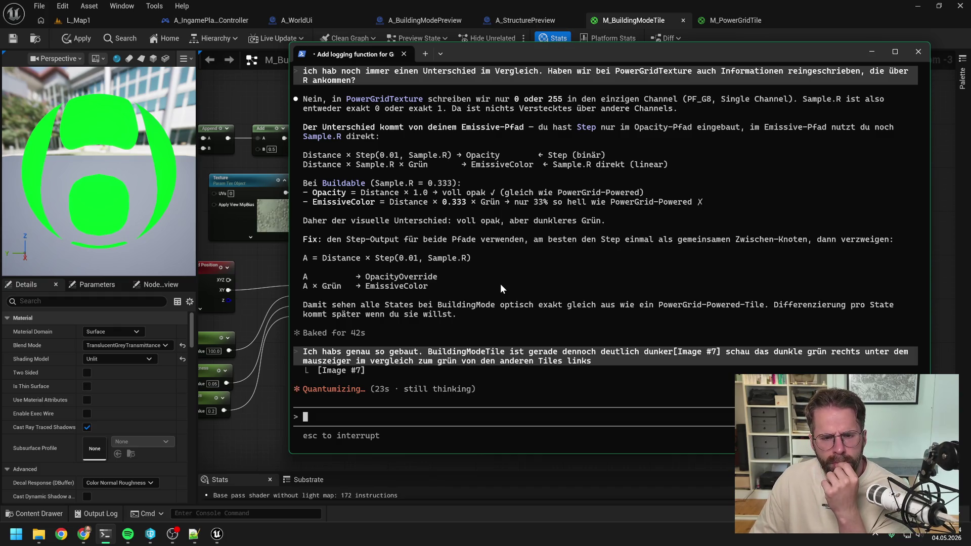
Step: Read Claude's diagnosis blaming Sample.R in the emissive path, then zoom back into M_BuildingModeTile
{"action": "scroll", "coordinate": [521, 278], "scroll_direction": "up", "scroll_amount": 1}
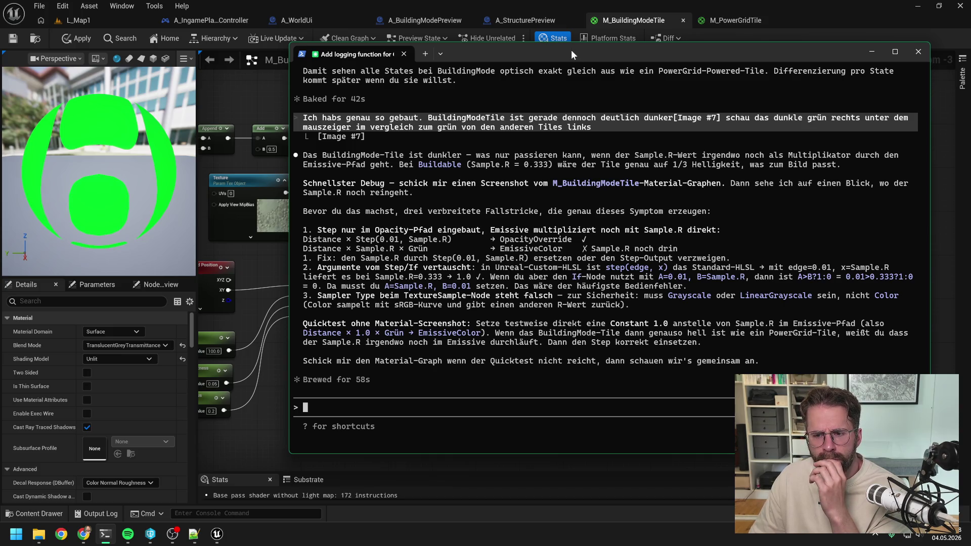
{"action": "key", "text": "alt+Tab"}
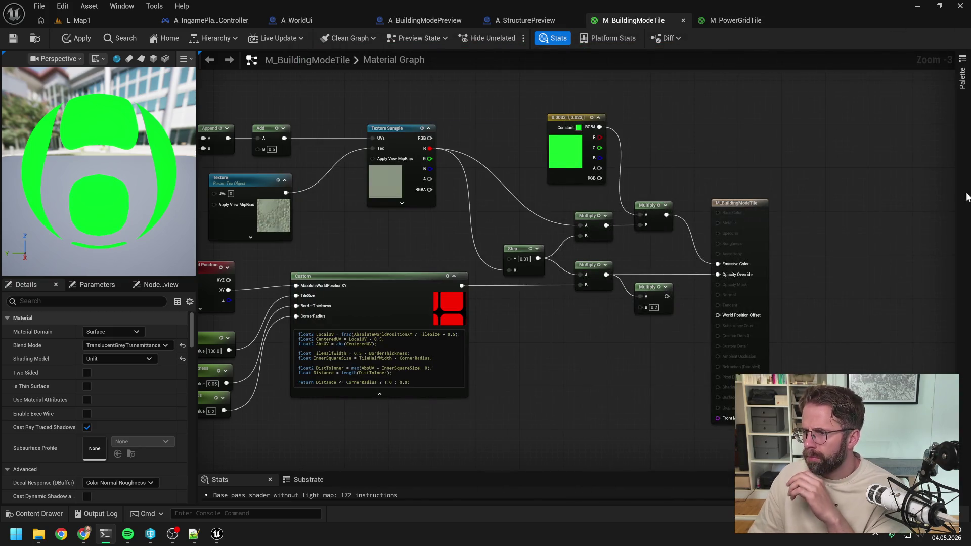
{"action": "scroll", "coordinate": [508, 251], "scroll_direction": "up", "scroll_amount": 3}
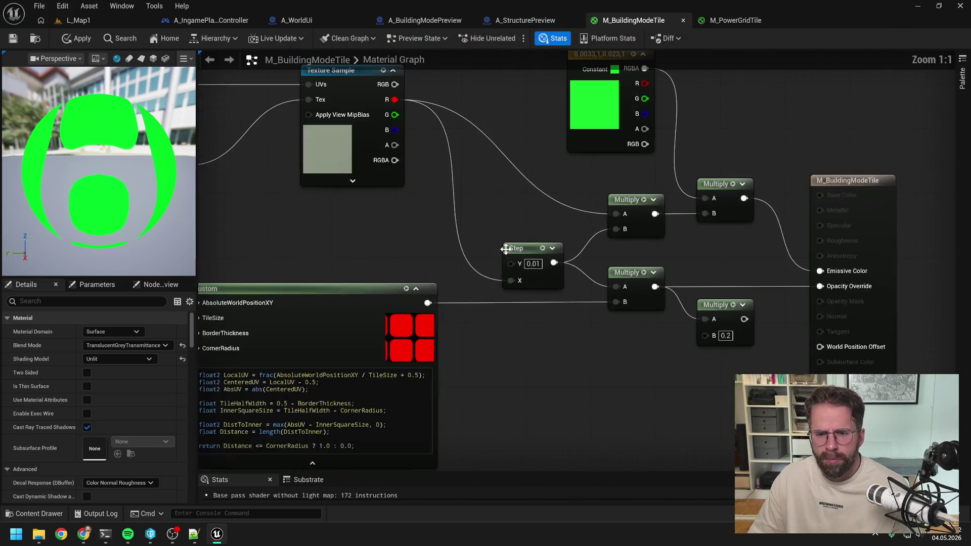
Step: Add a Constant 1.0 and wire it into the lower Multiply's A input
{"action": "left_click", "coordinate": [506, 215]}
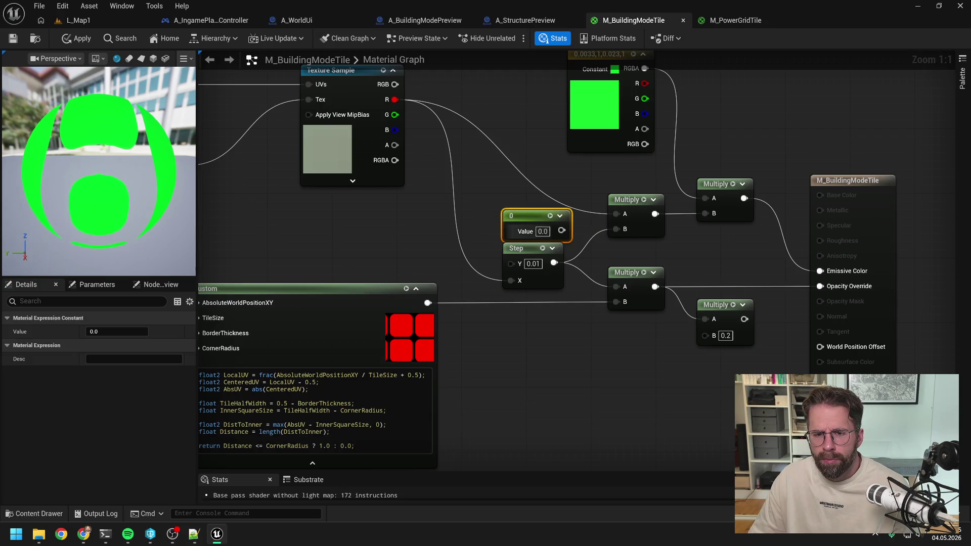
{"action": "left_click", "coordinate": [587, 227]}
{"action": "mouse_move", "coordinate": [561, 230]}
{"action": "left_mouse_down"}
{"action": "mouse_move", "coordinate": [614, 230]}
{"action": "mouse_move", "coordinate": [617, 287]}
{"action": "left_mouse_up"}
Step: Apply and save M_BuildingModeTile, then play-test the tiles in L_Map1
{"action": "left_click", "coordinate": [71, 39]}
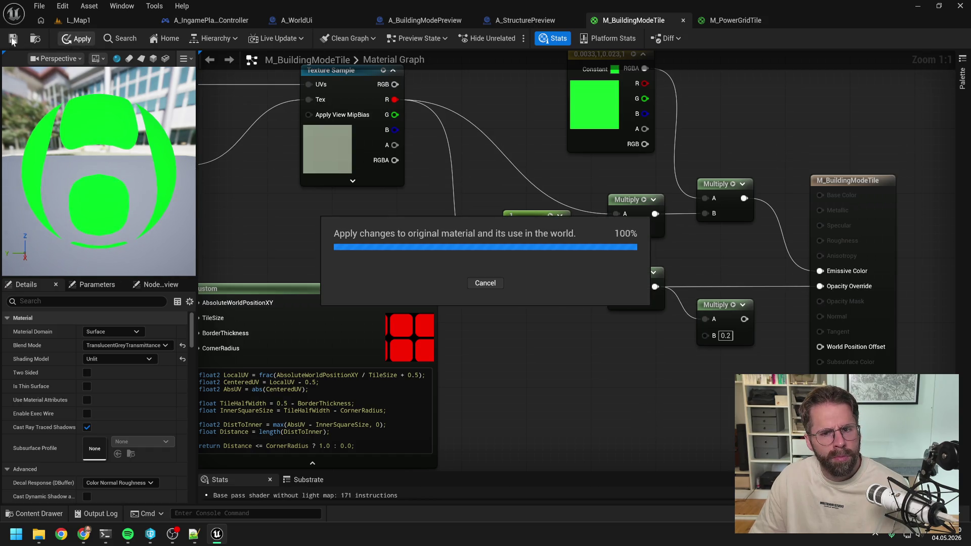
{"action": "left_click", "coordinate": [13, 38]}
{"action": "left_click", "coordinate": [71, 20]}
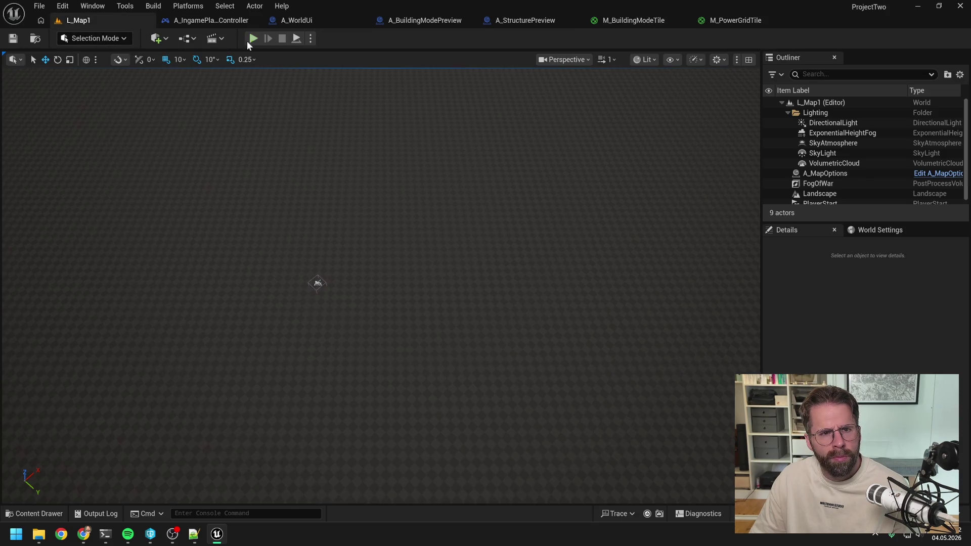
{"action": "left_click", "coordinate": [252, 39]}
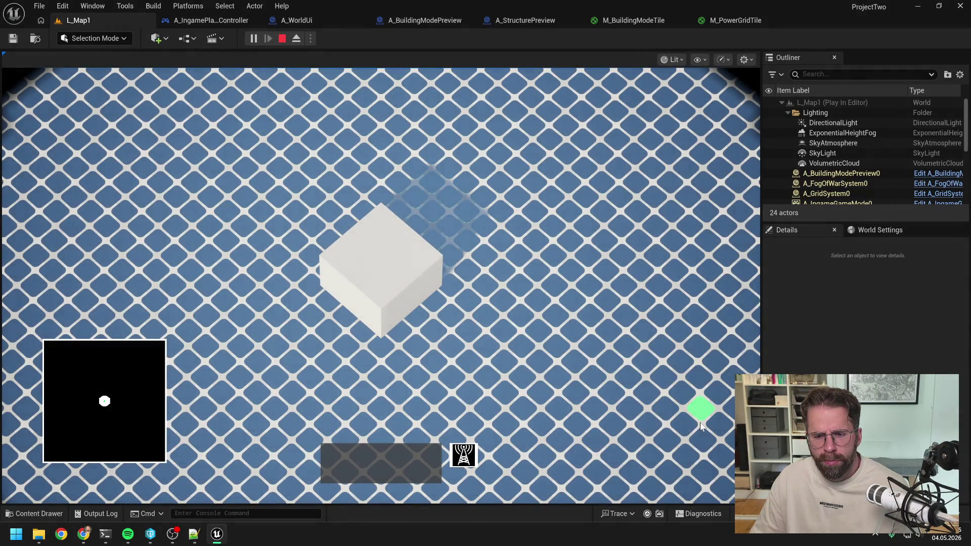
{"action": "key", "text": "Escape"}
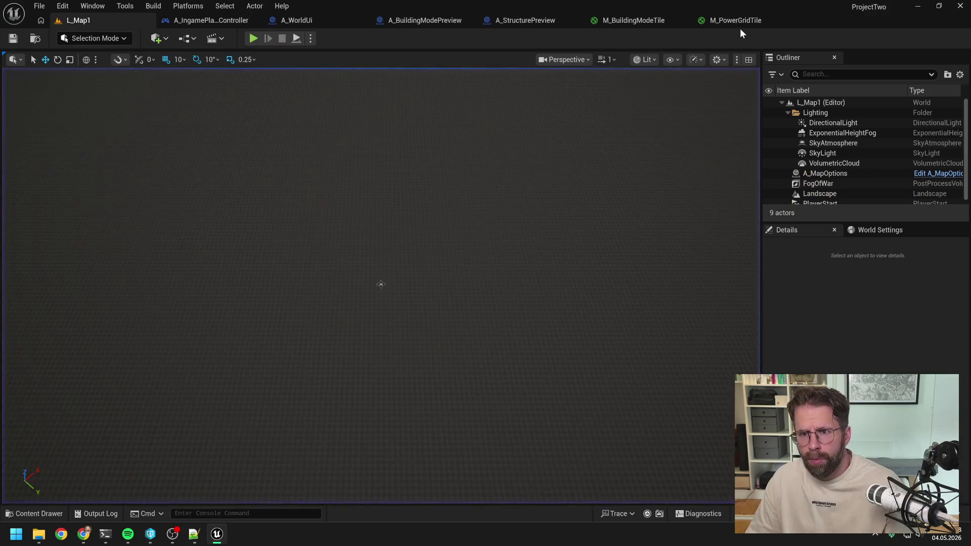
{"action": "left_click", "coordinate": [736, 21]}
{"action": "left_click", "coordinate": [634, 20]}
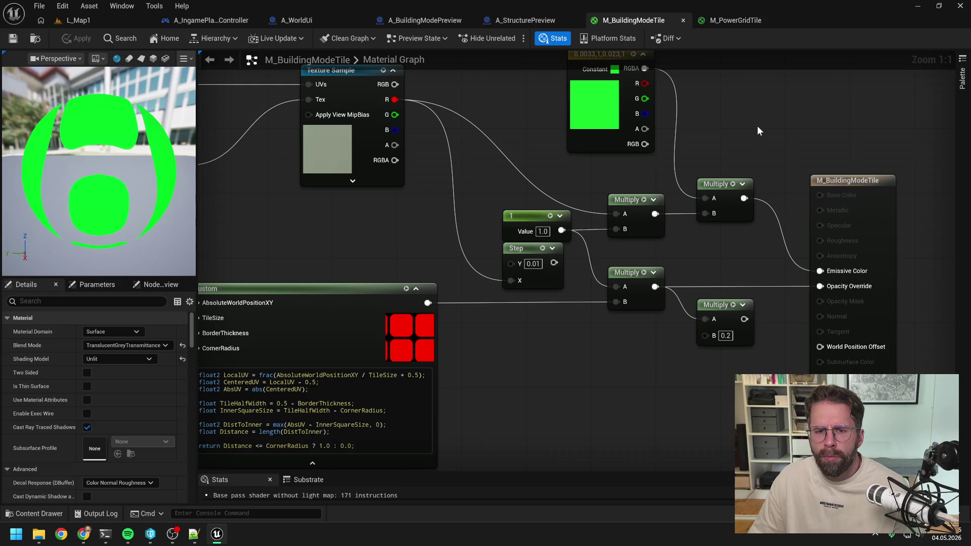
{"action": "left_click", "coordinate": [737, 20]}
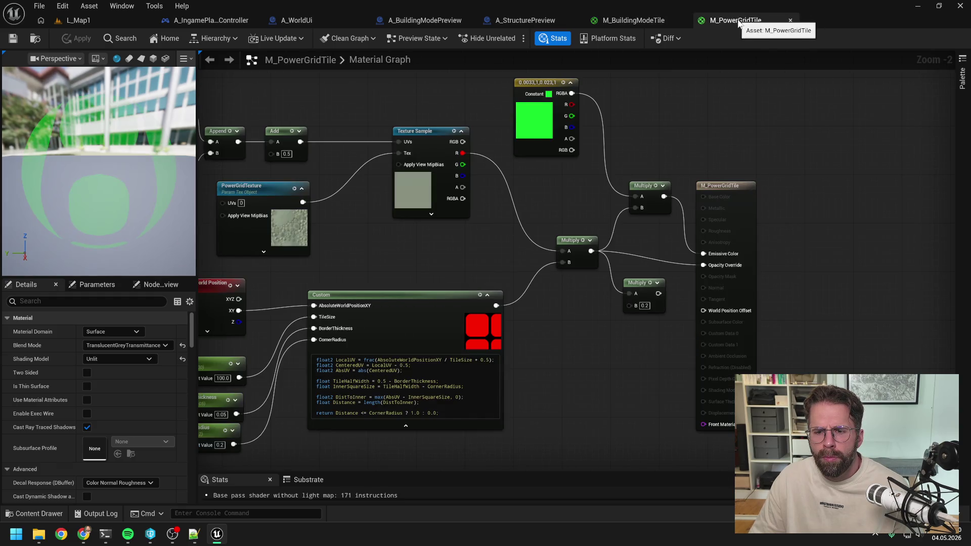
{"action": "left_click", "coordinate": [606, 21]}
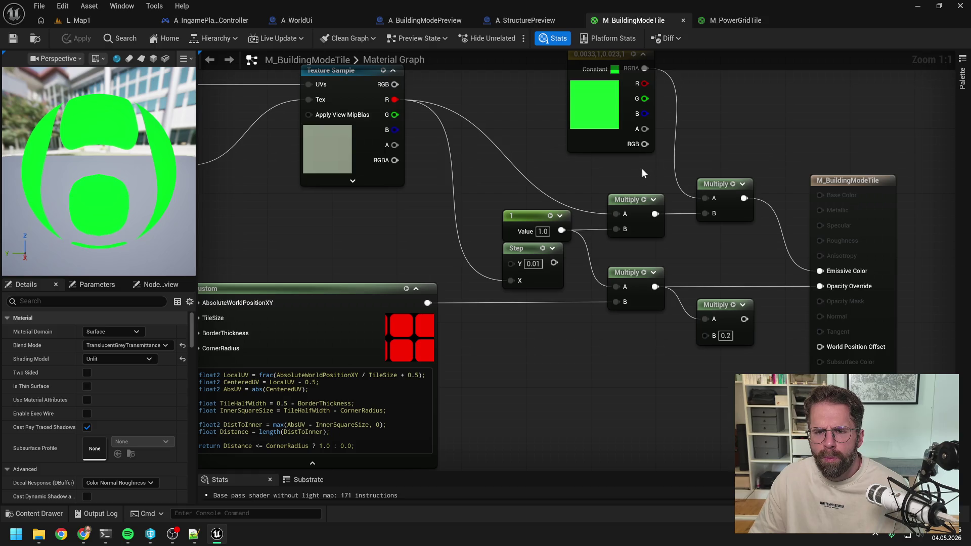
{"action": "left_click_drag", "start_coordinate": [642, 169], "coordinate": [640, 188]}
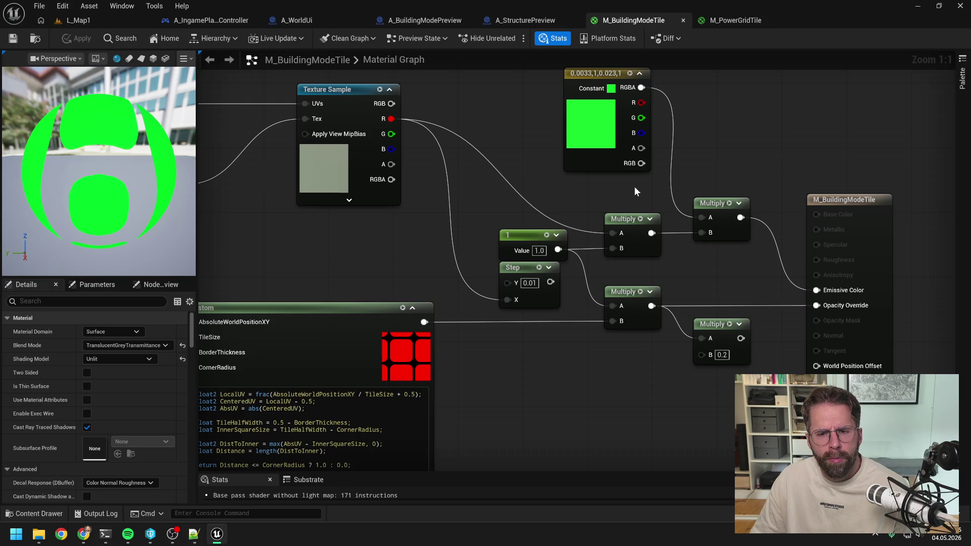
{"action": "scroll", "coordinate": [635, 191], "scroll_direction": "down", "scroll_amount": 1}
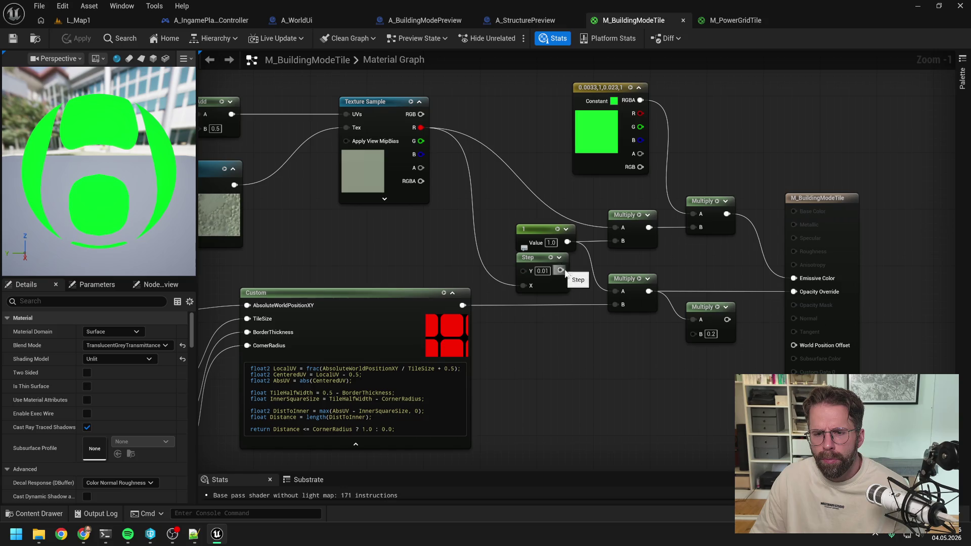
Step: Wire Step's output into the lower Multiply's A pin, apply, and play-test L_Map1's green tiles
{"action": "left_click_drag", "start_coordinate": [560, 271], "coordinate": [615, 291]}
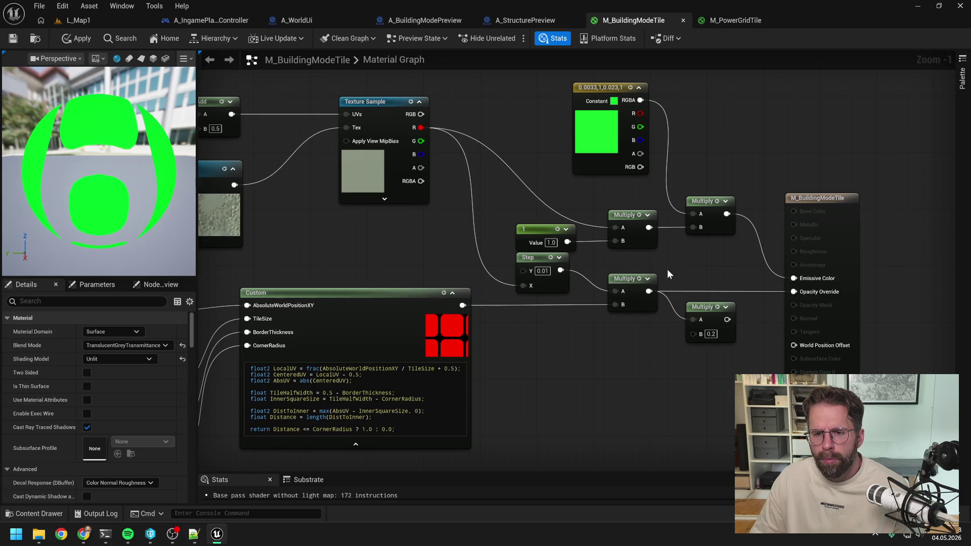
{"action": "left_click", "coordinate": [76, 39]}
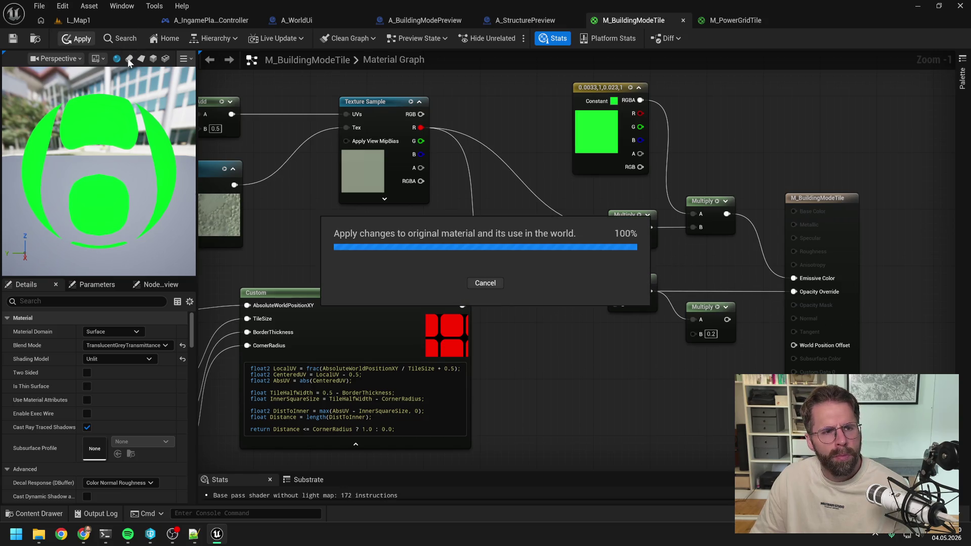
{"action": "left_click", "coordinate": [123, 24]}
{"action": "left_click", "coordinate": [251, 39]}
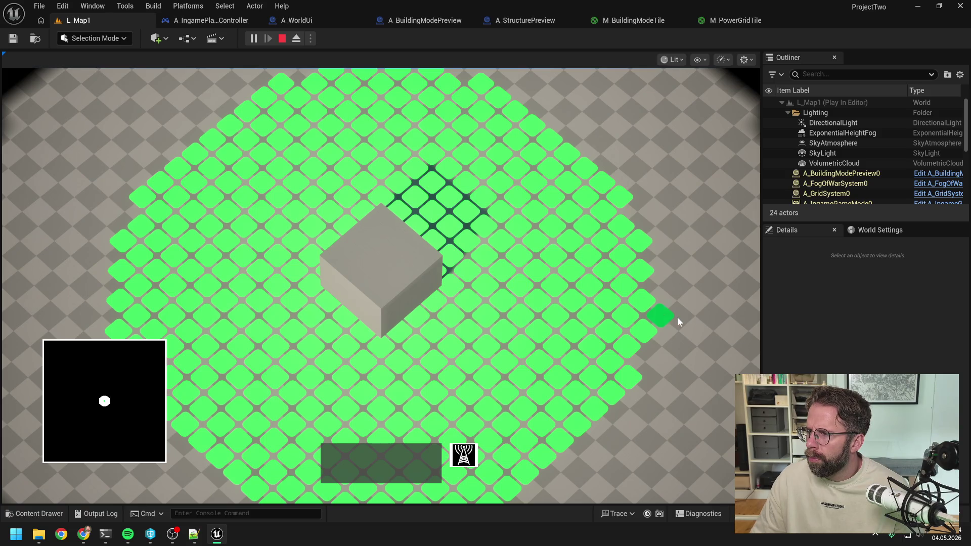
{"action": "key", "text": "Escape"}
{"action": "key", "text": "Escape"}
{"action": "key", "text": "super+shift+s"}
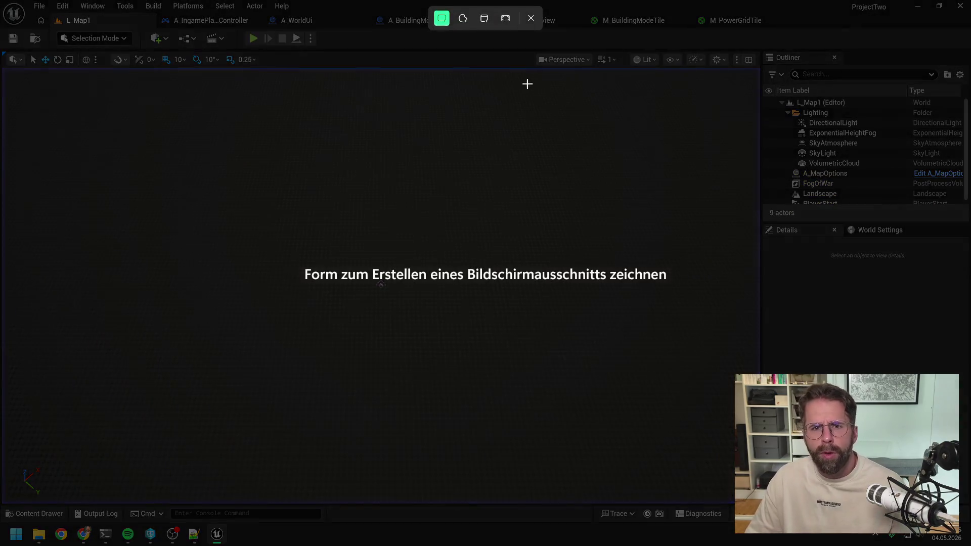
{"action": "key", "text": "Escape"}
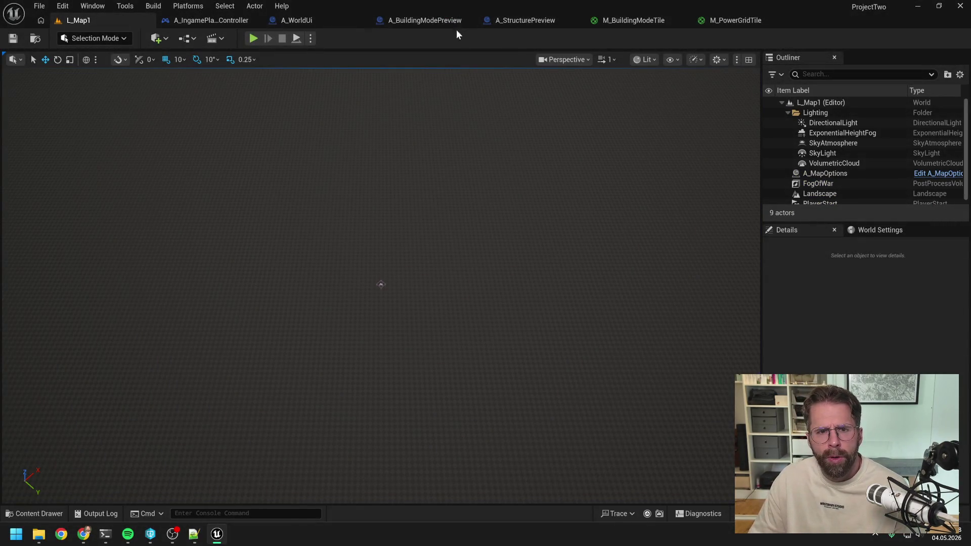
Step: Feed Texture Sample R into Step's Y, set Step's X to 0.01, and apply
{"action": "left_click", "coordinate": [633, 20]}
{"action": "scroll", "coordinate": [600, 259], "scroll_direction": "up", "scroll_amount": 1}
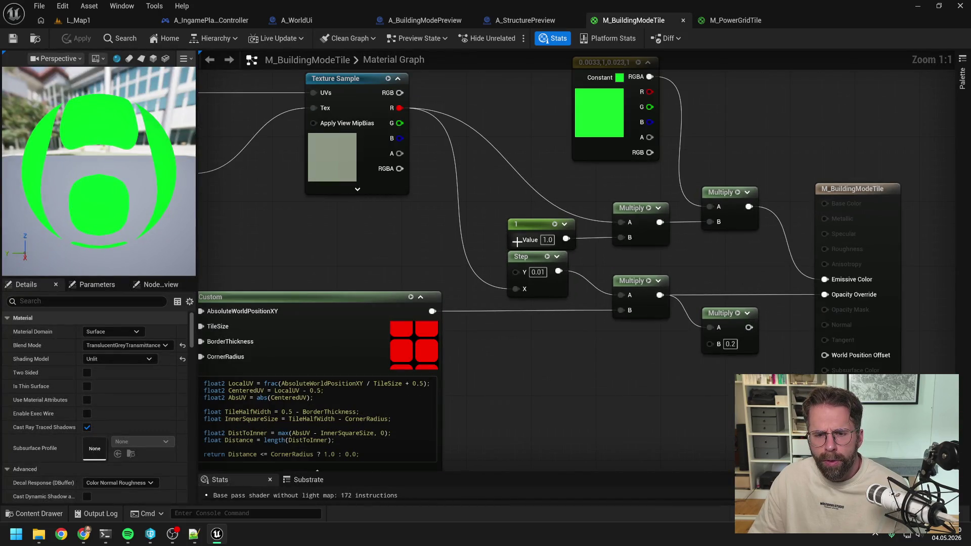
{"action": "left_click_drag", "start_coordinate": [504, 269], "coordinate": [509, 274]}
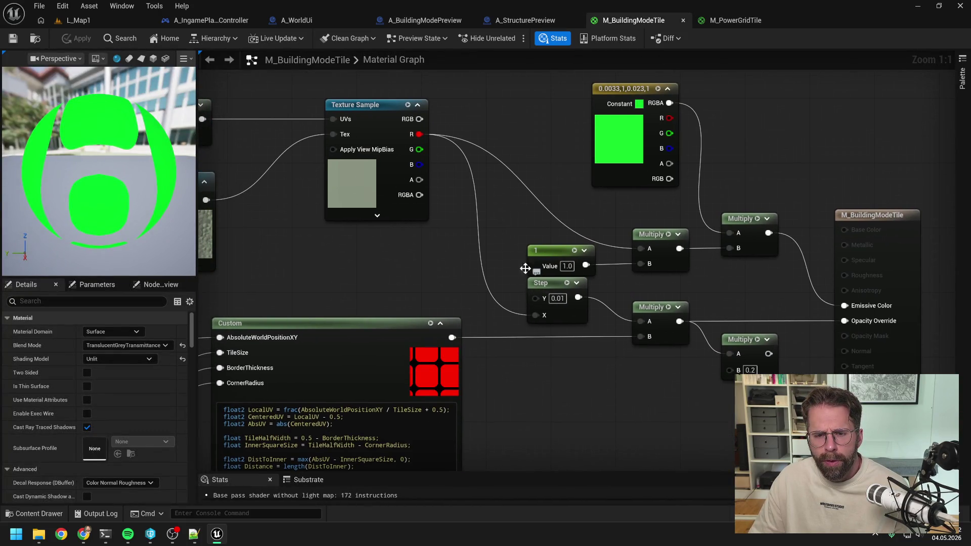
{"action": "mouse_move", "coordinate": [419, 134]}
{"action": "left_mouse_down"}
{"action": "mouse_move", "coordinate": [531, 271]}
{"action": "mouse_move", "coordinate": [540, 313]}
{"action": "left_mouse_up"}
{"action": "left_click", "coordinate": [556, 313]}
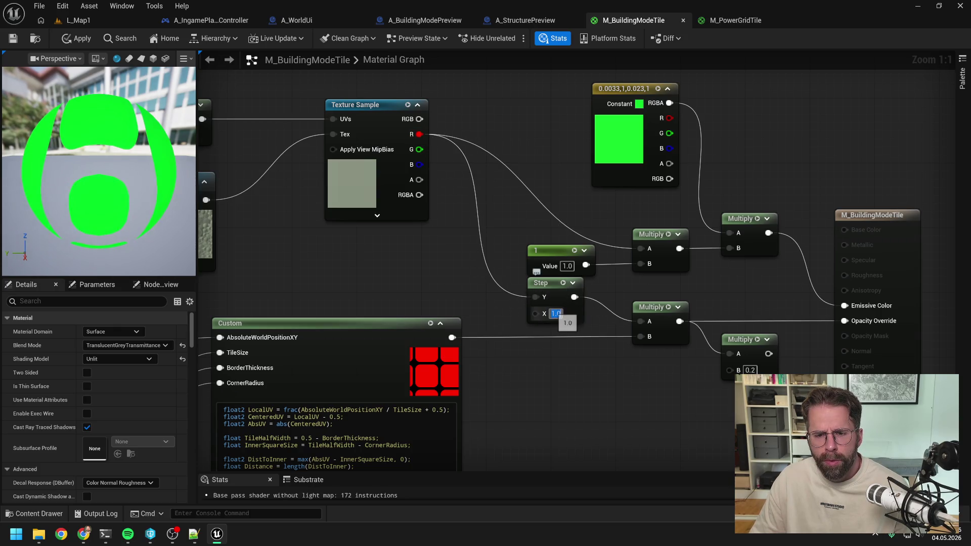
{"action": "type", "text": "0.01"}
{"action": "key", "text": "Return"}
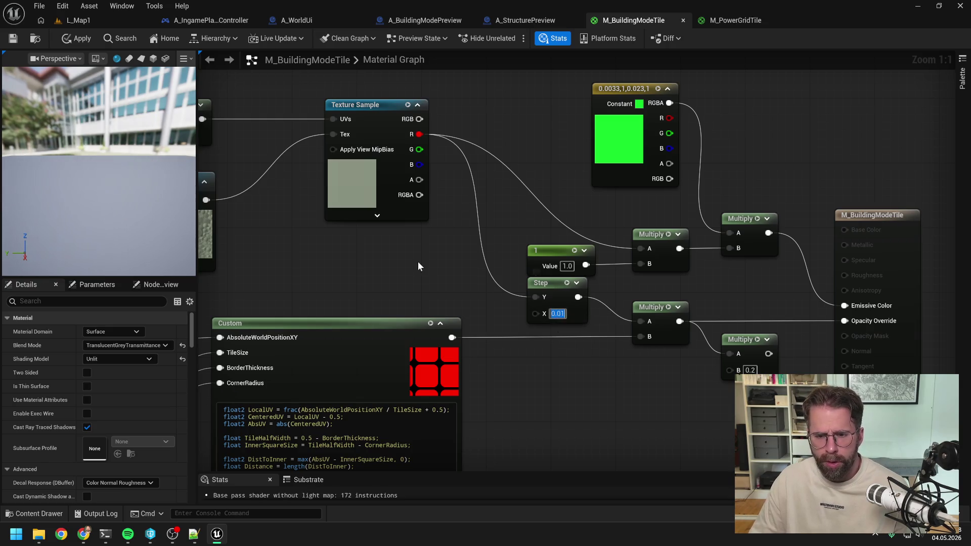
{"action": "left_click", "coordinate": [80, 39]}
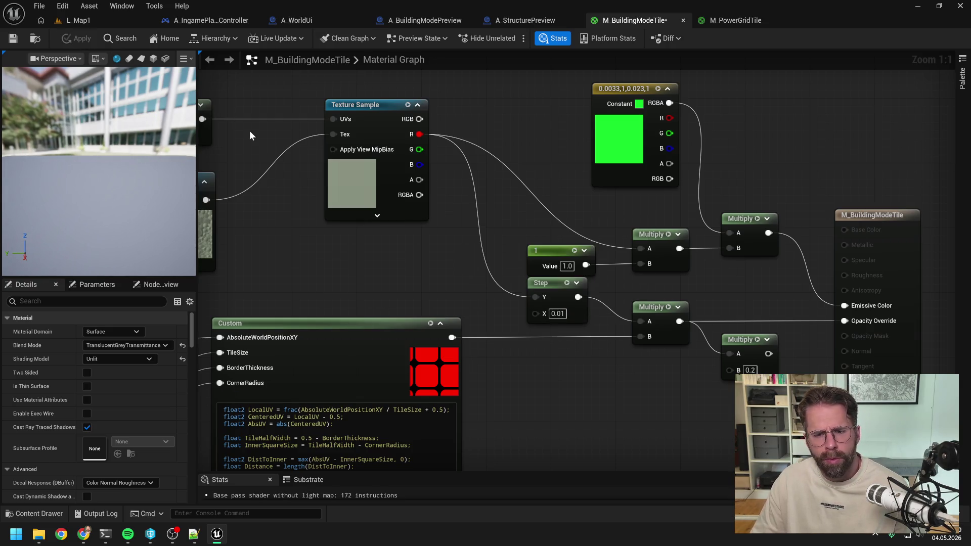
Step: Play-test L_Map1 again, then open the A_StructurePreview Blueprint
{"action": "left_click", "coordinate": [91, 20]}
{"action": "left_click", "coordinate": [254, 40]}
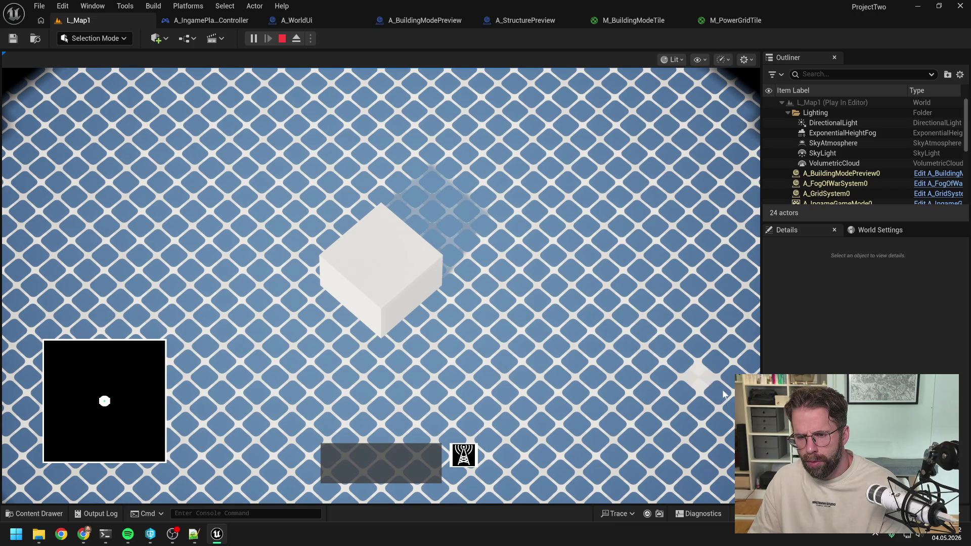
{"action": "key", "text": "Escape"}
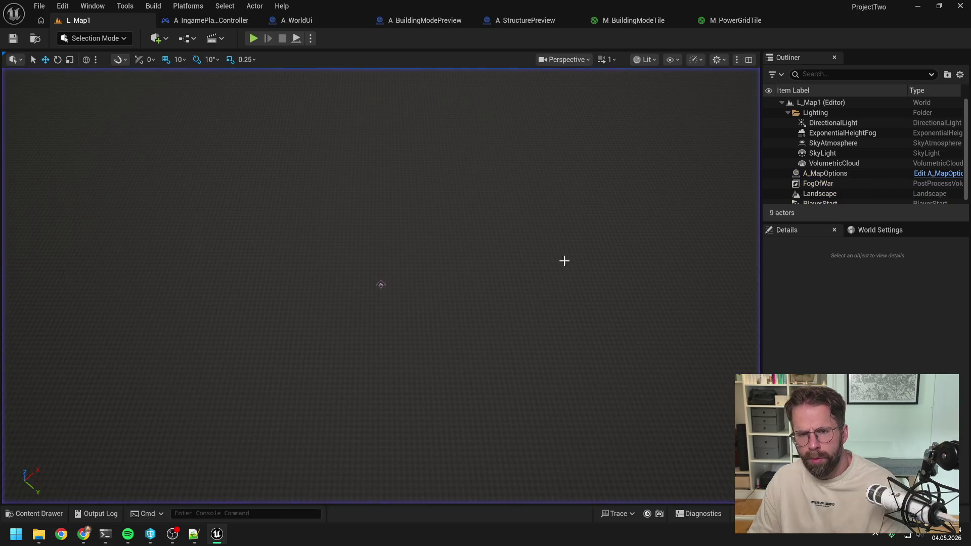
{"action": "left_click", "coordinate": [517, 17]}
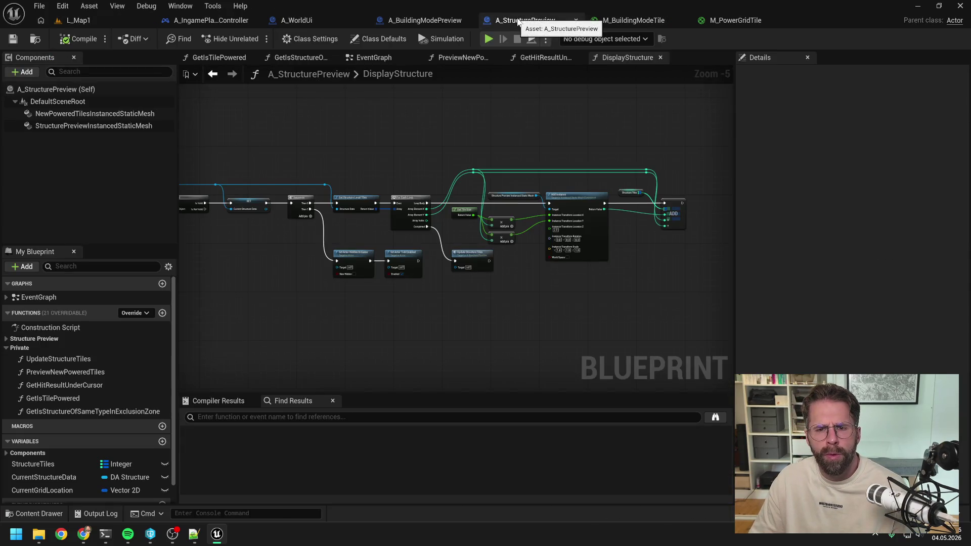
Step: Glance at the A_BuildingModePreview and A_WorldUi Blueprints, then return to the M_BuildingModeTile graph
{"action": "left_click", "coordinate": [435, 17]}
{"action": "left_click", "coordinate": [312, 18]}
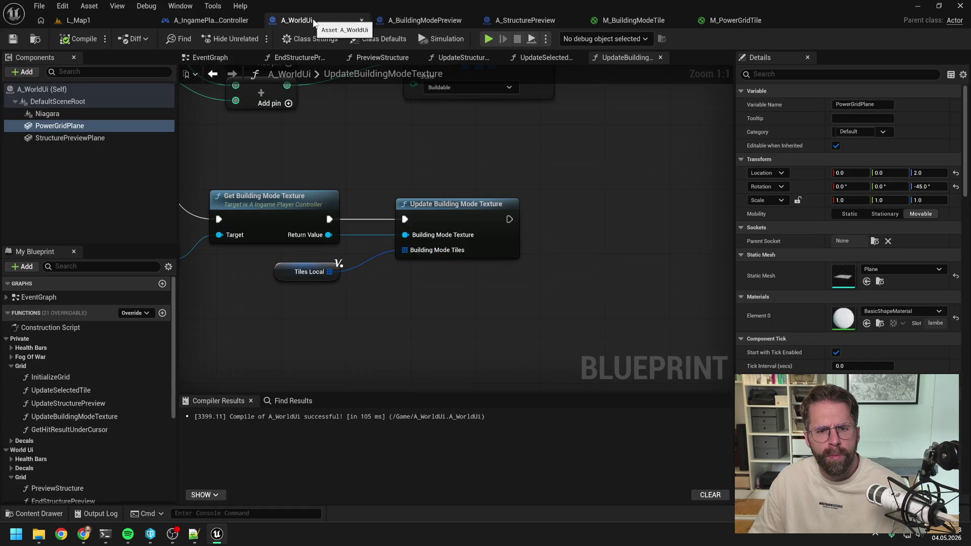
{"action": "left_click", "coordinate": [634, 20]}
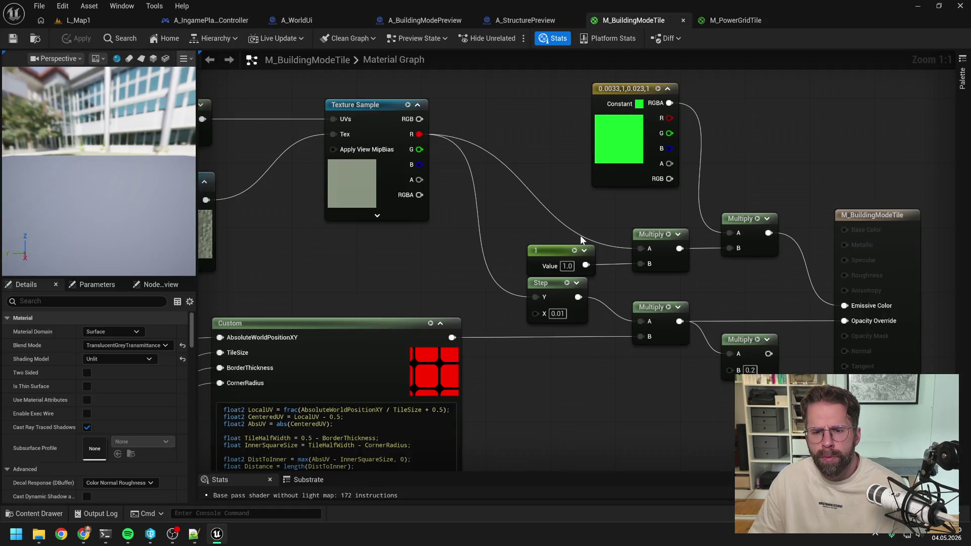
{"action": "scroll", "coordinate": [489, 232], "scroll_direction": "down", "scroll_amount": 1}
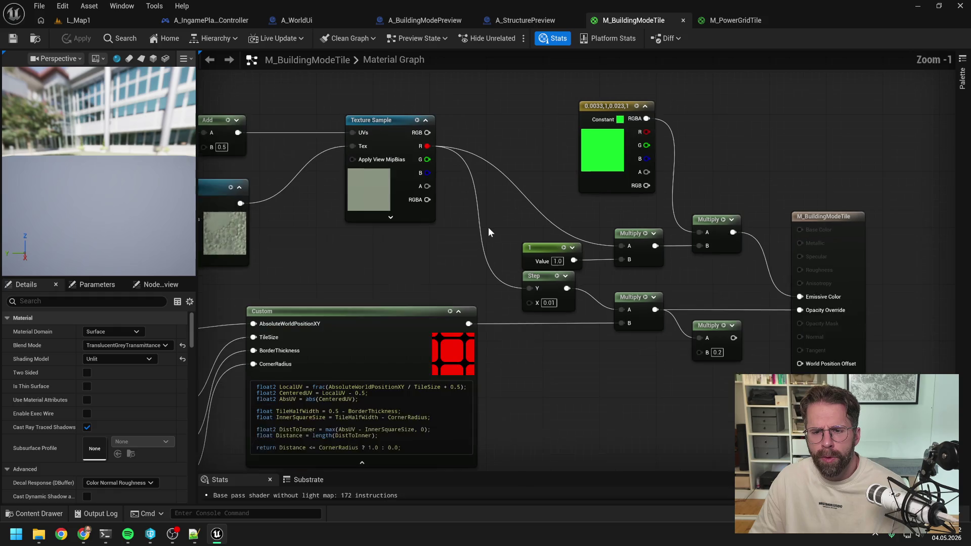
{"action": "scroll", "coordinate": [488, 228], "scroll_direction": "down", "scroll_amount": 1}
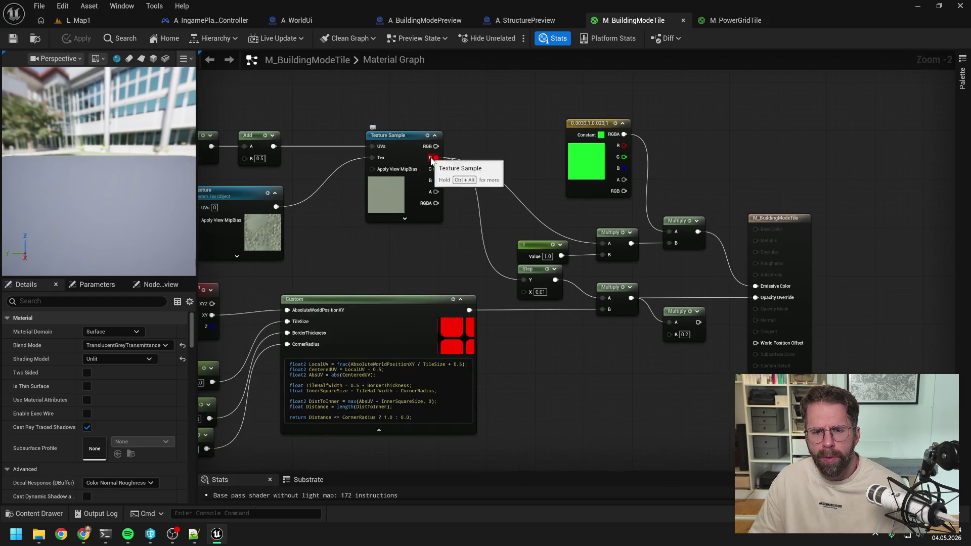
Step: Add an If node above the others, wiring Texture Sample R into A with B set to 0.01
{"action": "right_click", "coordinate": [504, 226]}
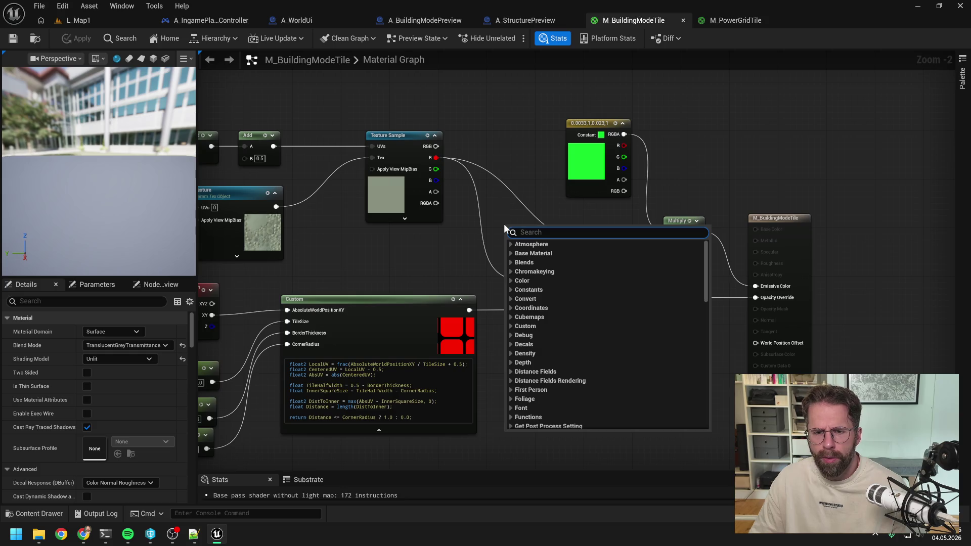
{"action": "type", "text": "if"}
{"action": "left_click", "coordinate": [522, 308]}
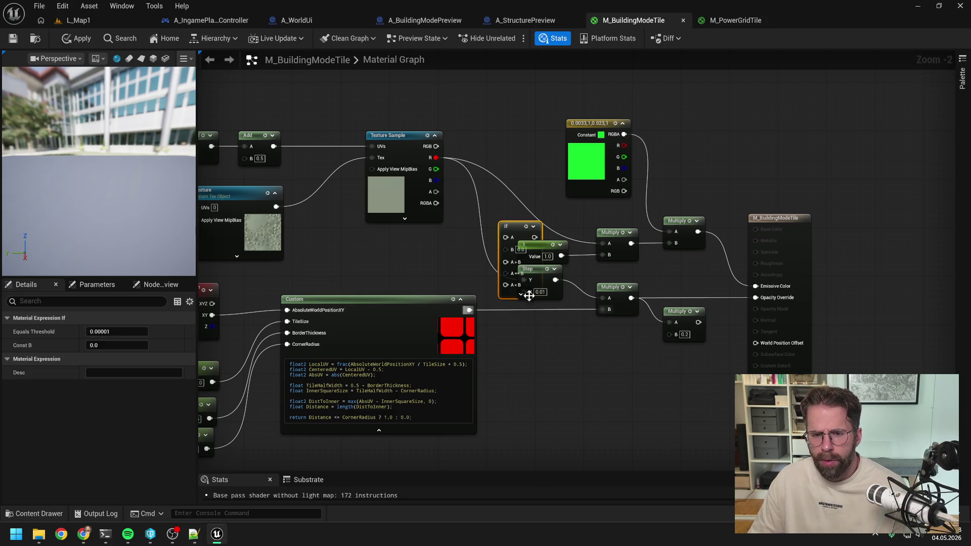
{"action": "left_click_drag", "start_coordinate": [520, 226], "coordinate": [518, 114]}
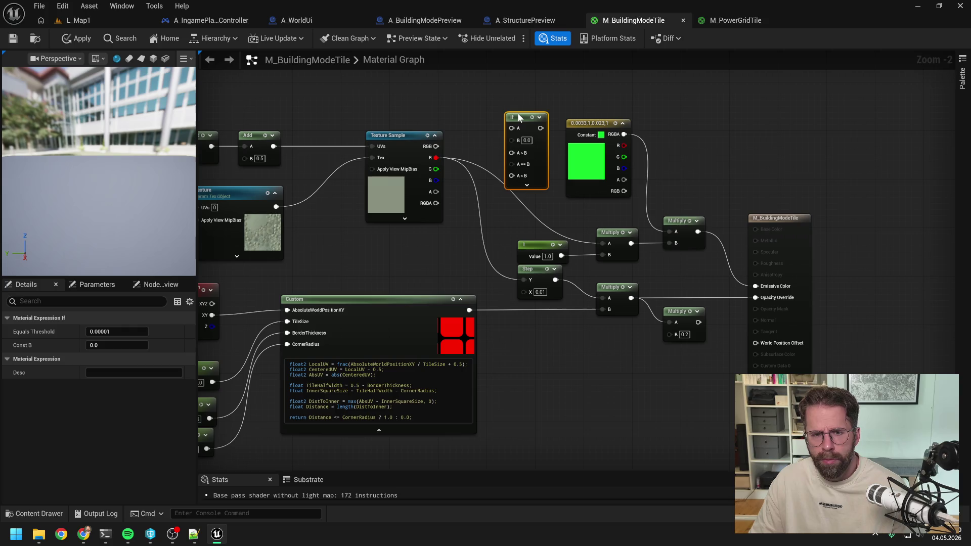
{"action": "left_click_drag", "start_coordinate": [440, 160], "coordinate": [512, 128]}
{"action": "left_click", "coordinate": [527, 140]}
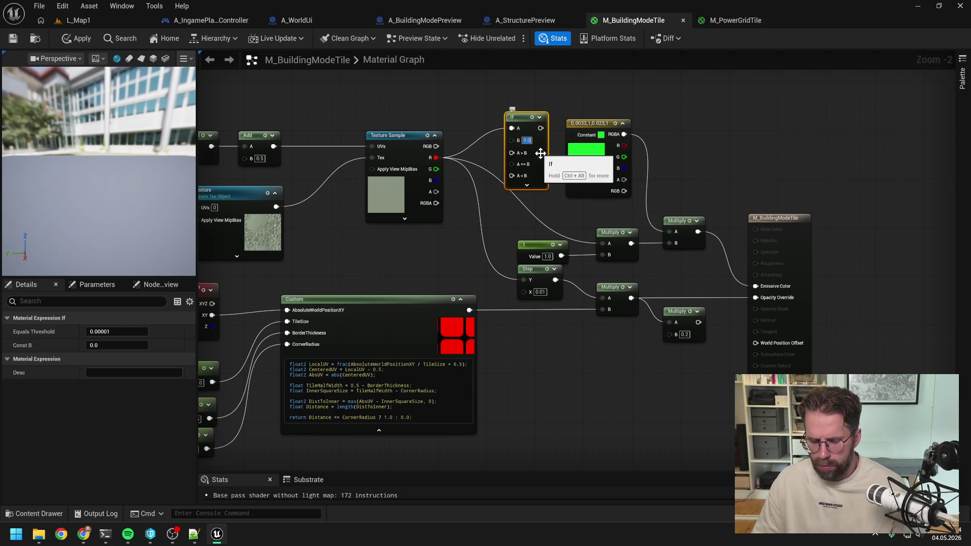
{"action": "type", "text": "0.01"}
{"action": "key", "text": "Return"}
{"action": "mouse_move", "coordinate": [563, 133]}
{"action": "left_mouse_down"}
{"action": "mouse_move", "coordinate": [551, 194]}
{"action": "mouse_move", "coordinate": [496, 123]}
{"action": "mouse_move", "coordinate": [604, 362]}
{"action": "mouse_move", "coordinate": [593, 359]}
{"action": "left_mouse_up"}
{"action": "left_click", "coordinate": [597, 116]}
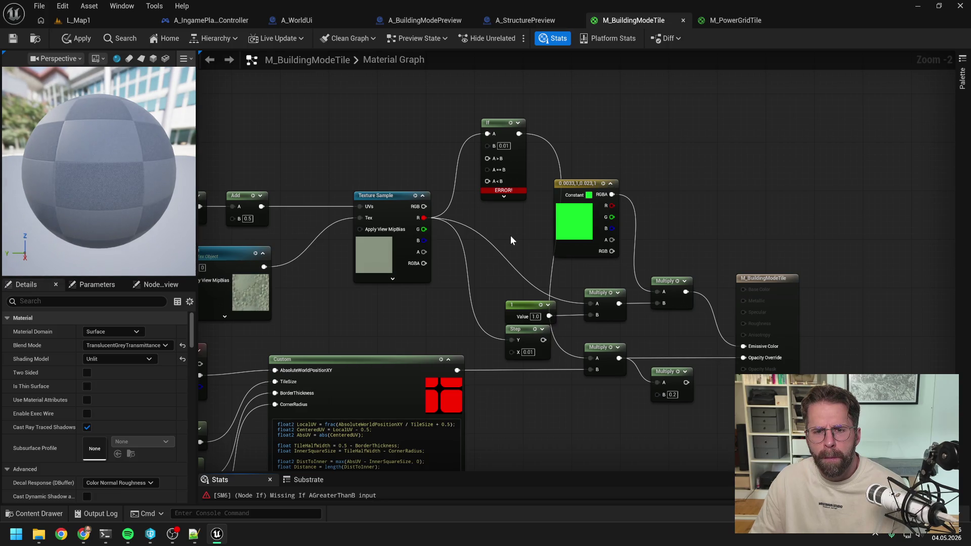
Step: Duplicate the 1 constant and connect it to the If node's A>B input
{"action": "mouse_move", "coordinate": [521, 311]}
{"action": "left_mouse_down"}
{"action": "mouse_move", "coordinate": [514, 305]}
{"action": "mouse_move", "coordinate": [525, 332]}
{"action": "left_mouse_up"}
{"action": "left_click", "coordinate": [525, 314]}
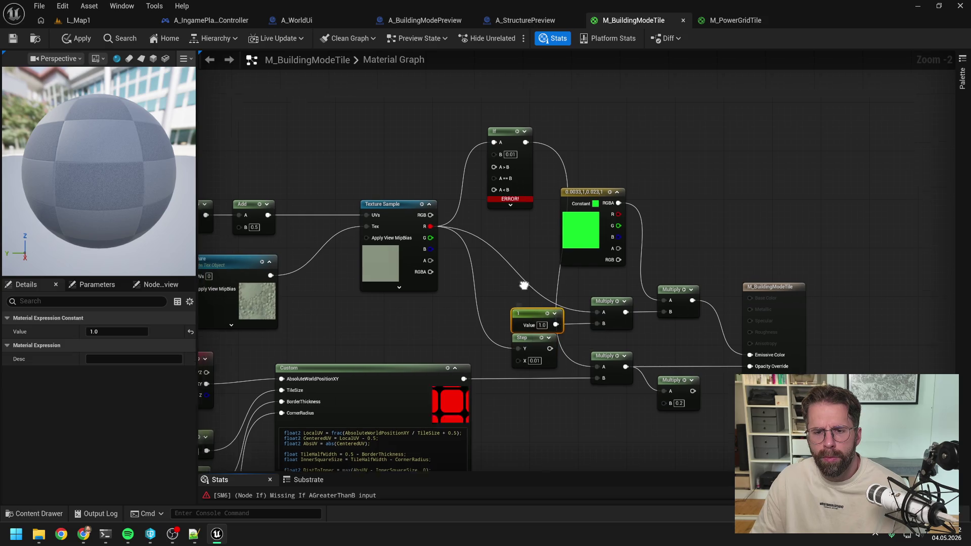
{"action": "key", "text": "ctrl+c"}
{"action": "key", "text": "ctrl+v"}
{"action": "left_click", "coordinate": [473, 223]}
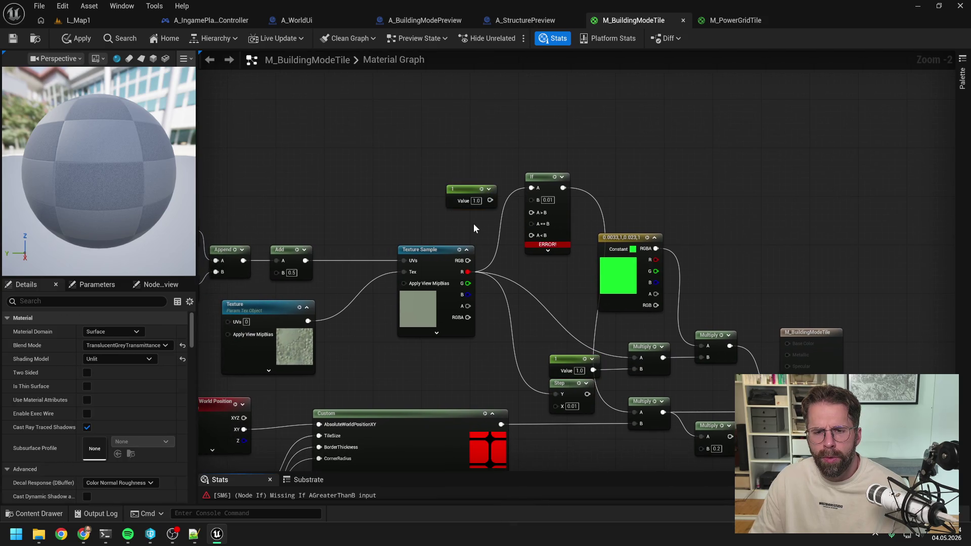
{"action": "mouse_move", "coordinate": [491, 200]}
{"action": "left_mouse_down"}
{"action": "mouse_move", "coordinate": [526, 208]}
{"action": "mouse_move", "coordinate": [532, 224]}
{"action": "left_mouse_up"}
{"action": "left_click_drag", "start_coordinate": [469, 188], "coordinate": [463, 170]}
Step: Paste another constant set to 0, wire it into If's A<B input, and apply
{"action": "key", "text": "ctrl+c"}
{"action": "key", "text": "ctrl+v"}
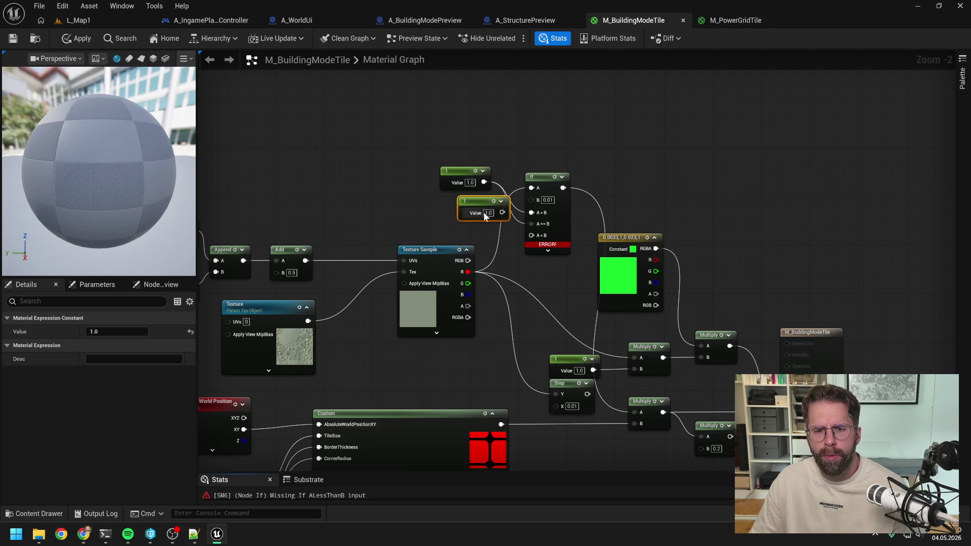
{"action": "type", "text": "0"}
{"action": "key", "text": "Return"}
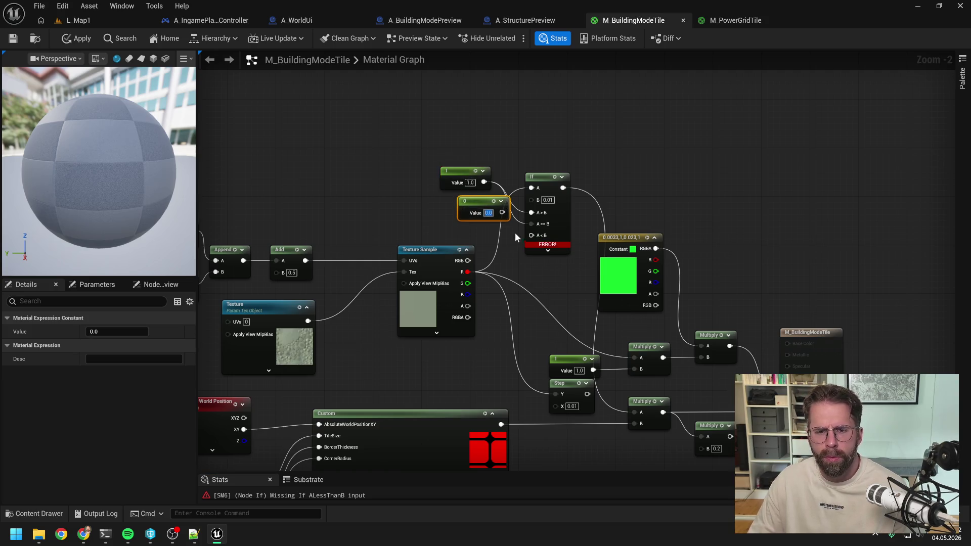
{"action": "left_click_drag", "start_coordinate": [502, 212], "coordinate": [532, 236]}
{"action": "left_click_drag", "start_coordinate": [478, 201], "coordinate": [460, 201]}
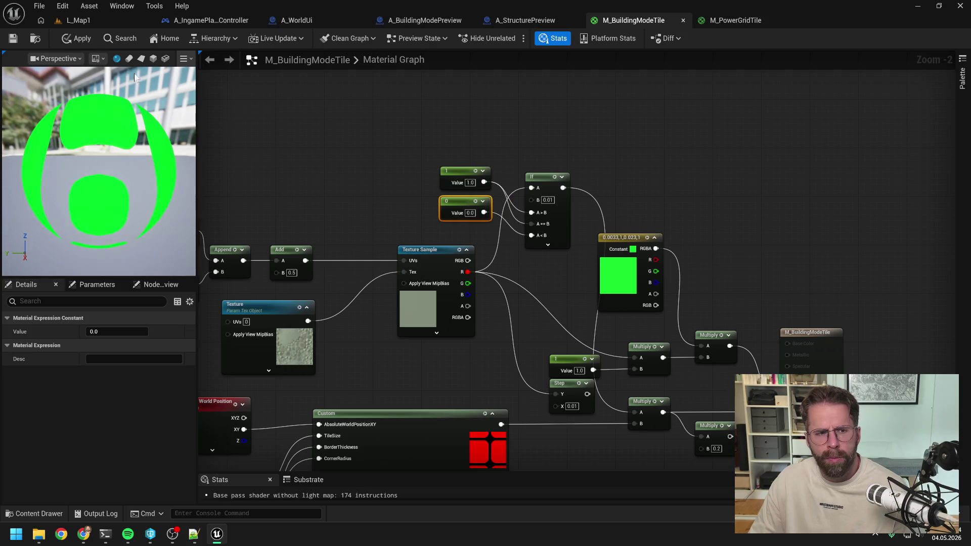
{"action": "key", "text": "ctrl+s"}
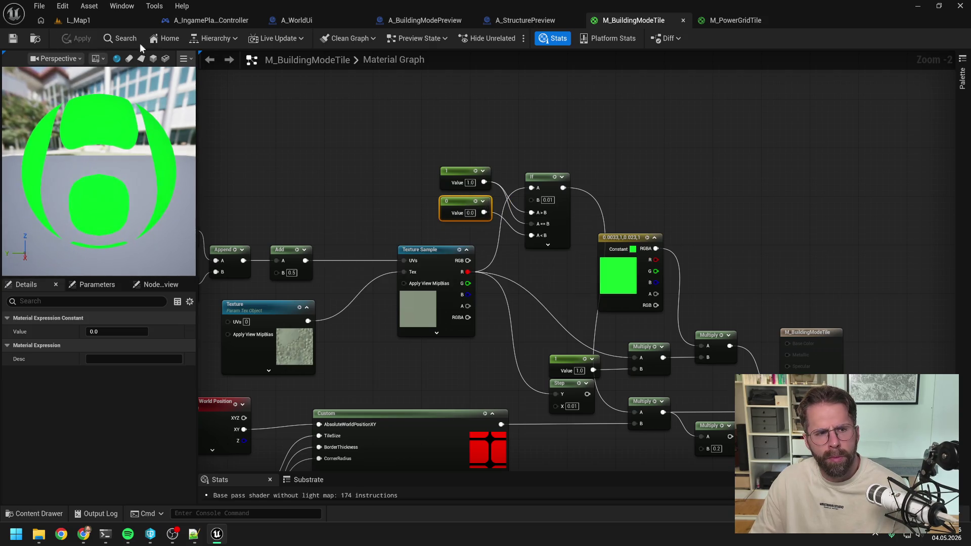
Step: Exit building mode in the running L_Map1 game and stop the play session
{"action": "left_click", "coordinate": [79, 20]}
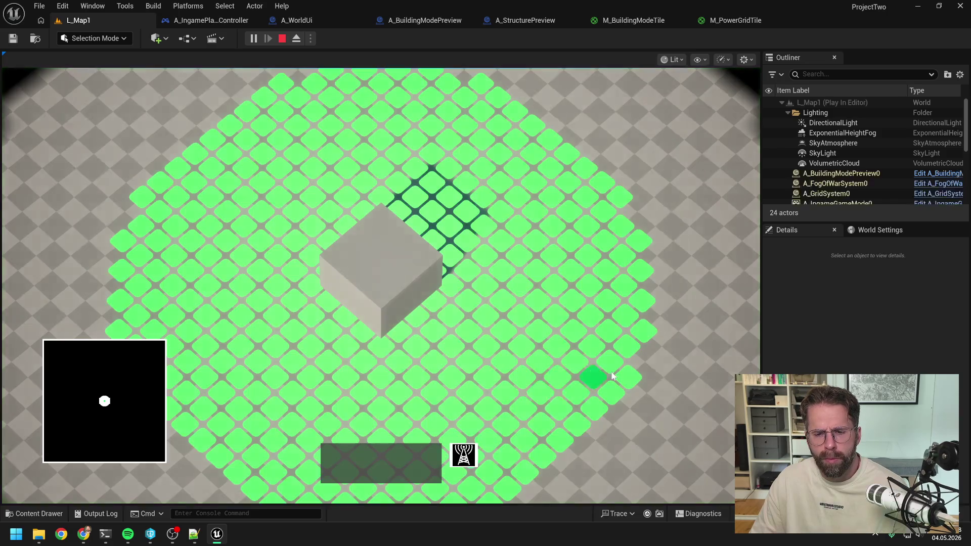
{"action": "right_click", "coordinate": [663, 319]}
{"action": "key", "text": "Escape"}
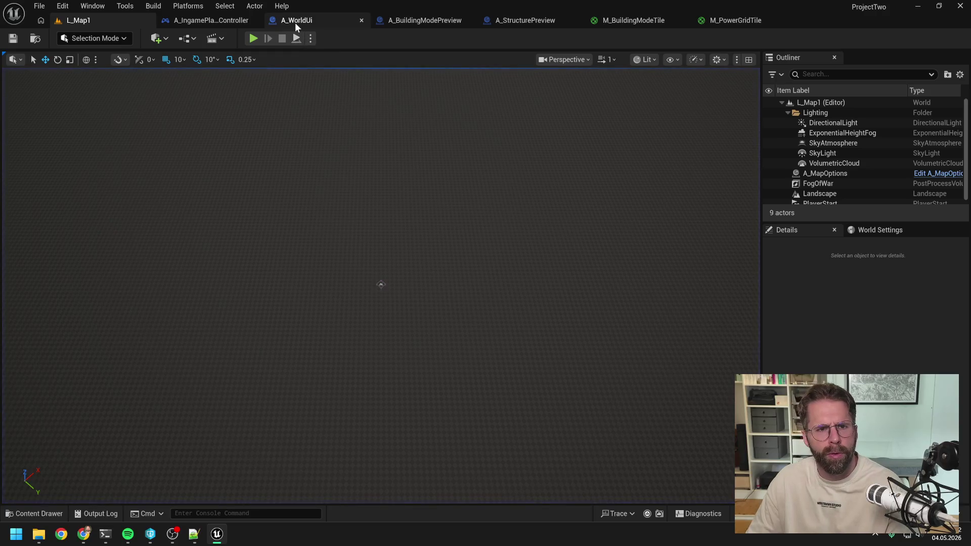
Step: Return to the M_BuildingModeTile material graph and pan to its nodes and output
{"action": "left_click", "coordinate": [651, 19]}
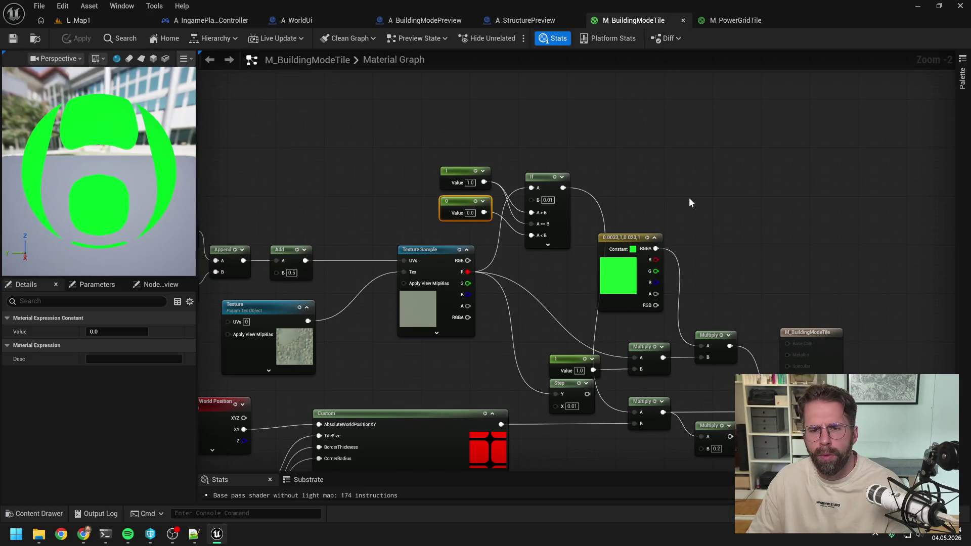
{"action": "left_click_drag", "start_coordinate": [689, 197], "coordinate": [630, 165]}
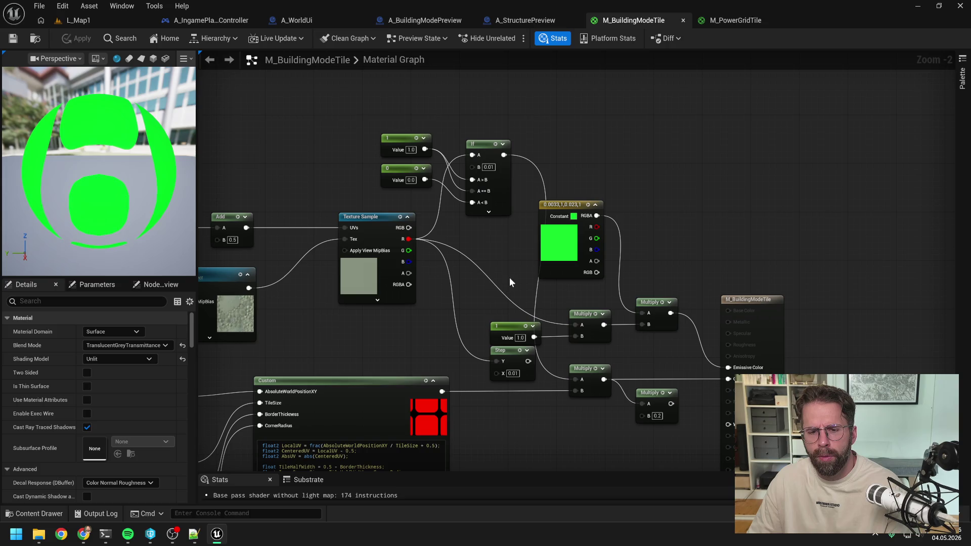
{"action": "left_click_drag", "start_coordinate": [511, 270], "coordinate": [538, 239]}
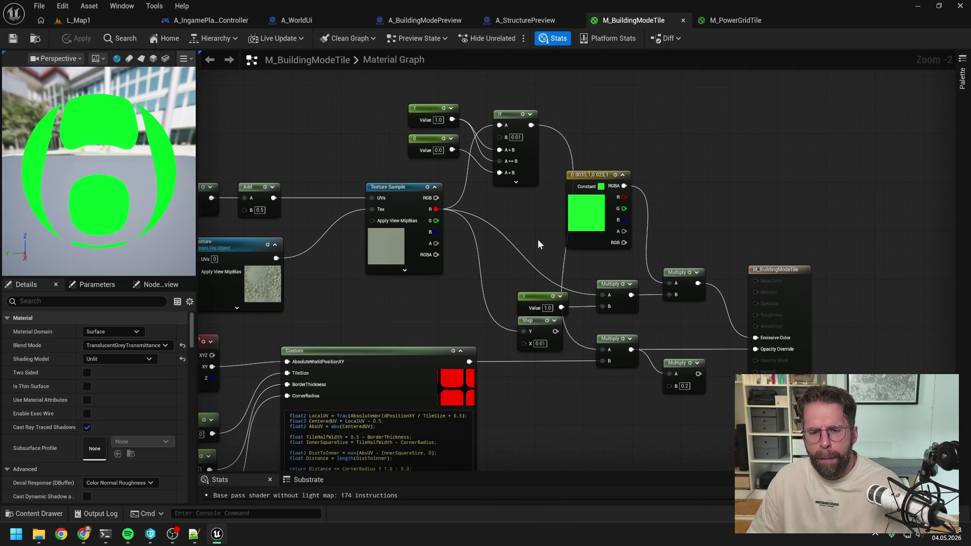
{"action": "left_click", "coordinate": [299, 26]}
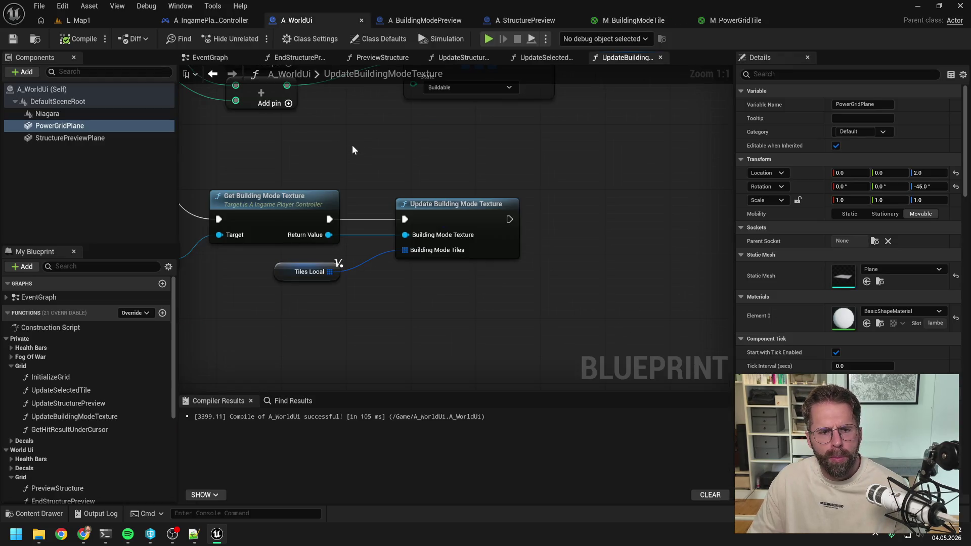
{"action": "left_click_drag", "start_coordinate": [352, 144], "coordinate": [564, 201]}
{"action": "scroll", "coordinate": [565, 201], "scroll_direction": "down", "scroll_amount": 7}
{"action": "scroll", "coordinate": [302, 110], "scroll_direction": "up", "scroll_amount": 3}
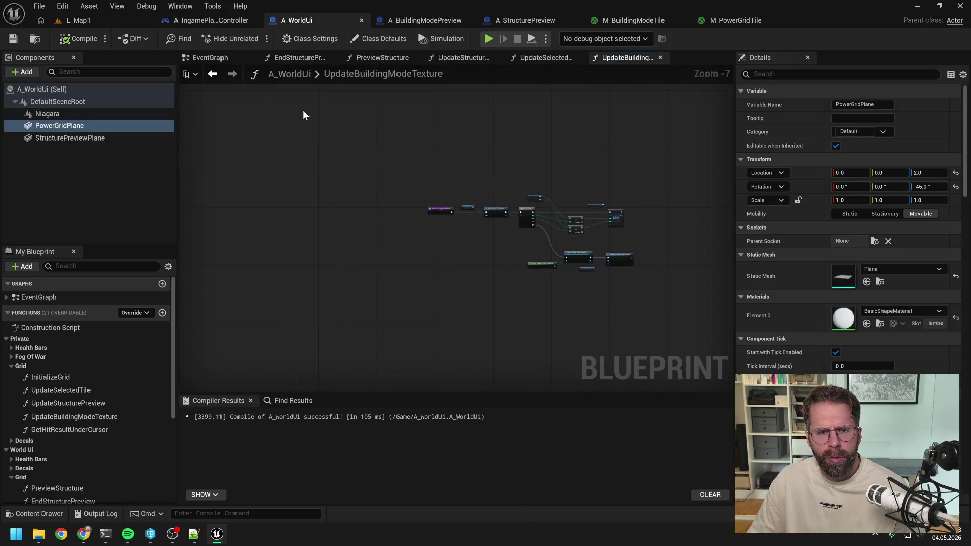
{"action": "left_click", "coordinate": [215, 61]}
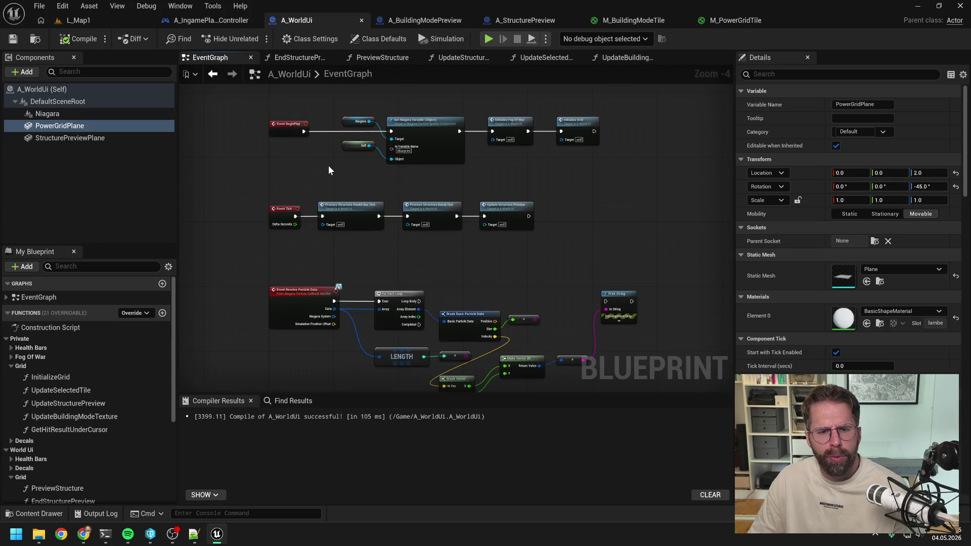
{"action": "left_click", "coordinate": [76, 381]}
{"action": "double_click", "coordinate": [77, 384]}
{"action": "scroll", "coordinate": [330, 227], "scroll_direction": "up", "scroll_amount": 5}
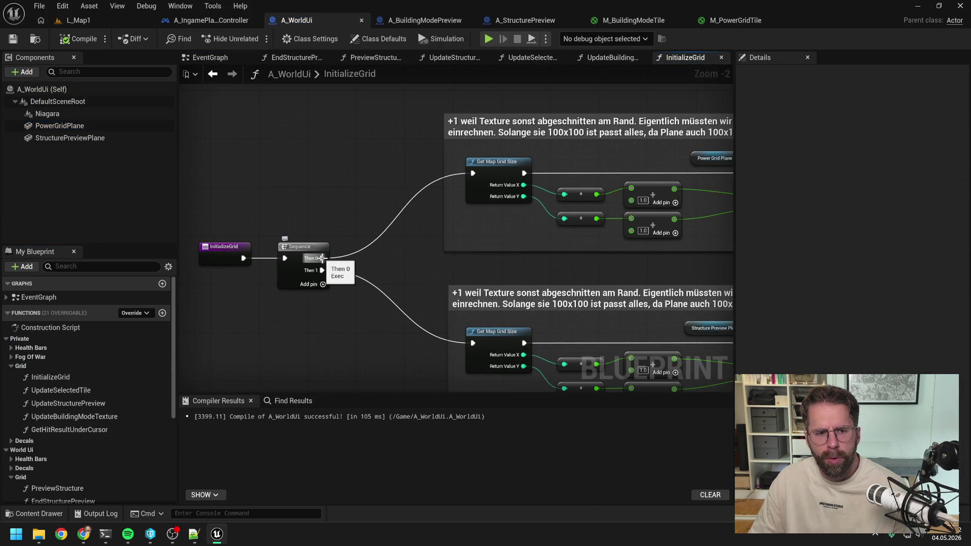
{"action": "left_click", "coordinate": [322, 258], "text": "alt"}
{"action": "left_click", "coordinate": [81, 39]}
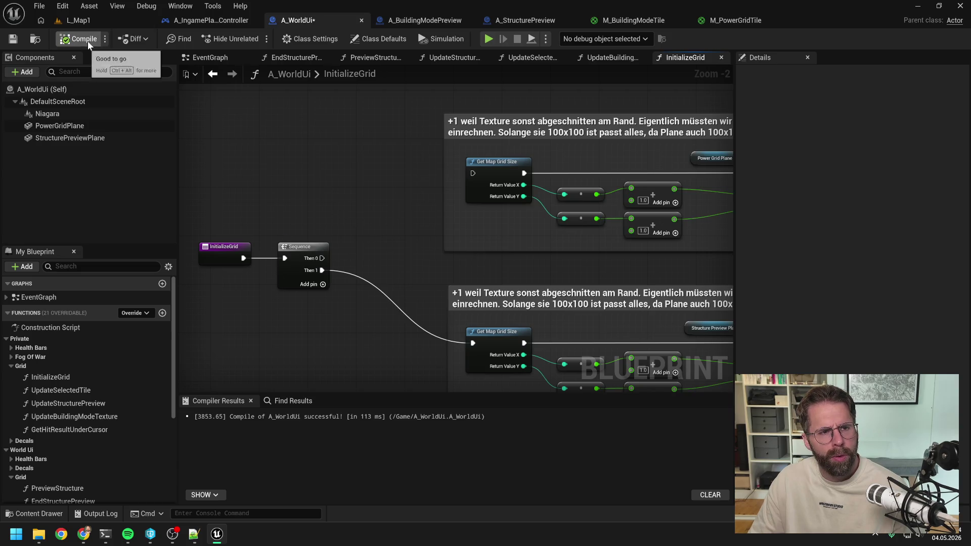
{"action": "left_click", "coordinate": [87, 20]}
{"action": "left_click", "coordinate": [254, 38]}
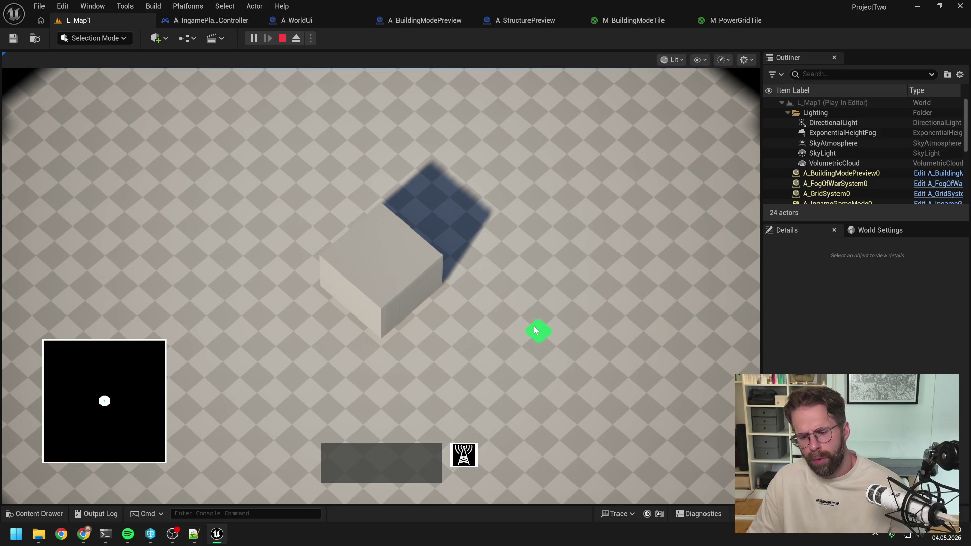
{"action": "key", "text": "Escape"}
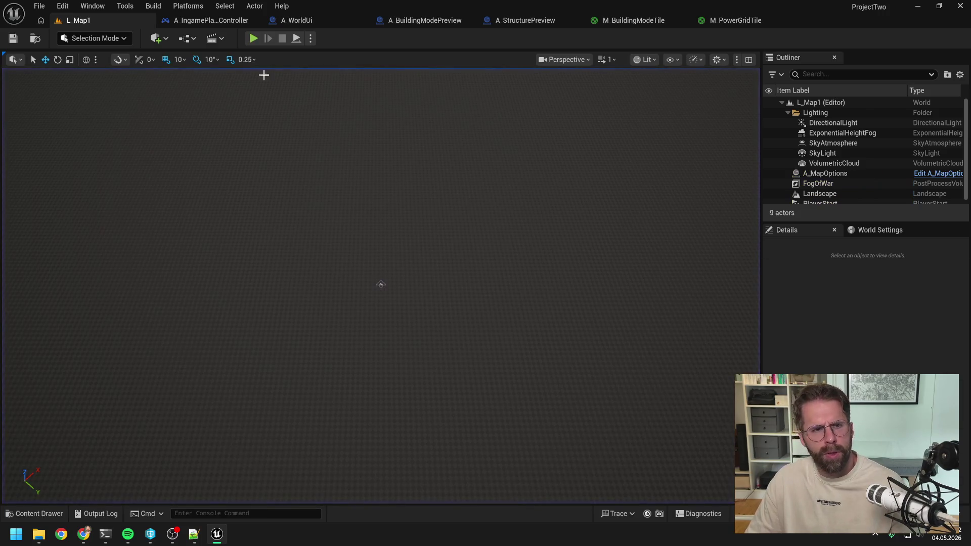
{"action": "left_click", "coordinate": [301, 20]}
{"action": "left_click_drag", "start_coordinate": [323, 259], "coordinate": [473, 173]}
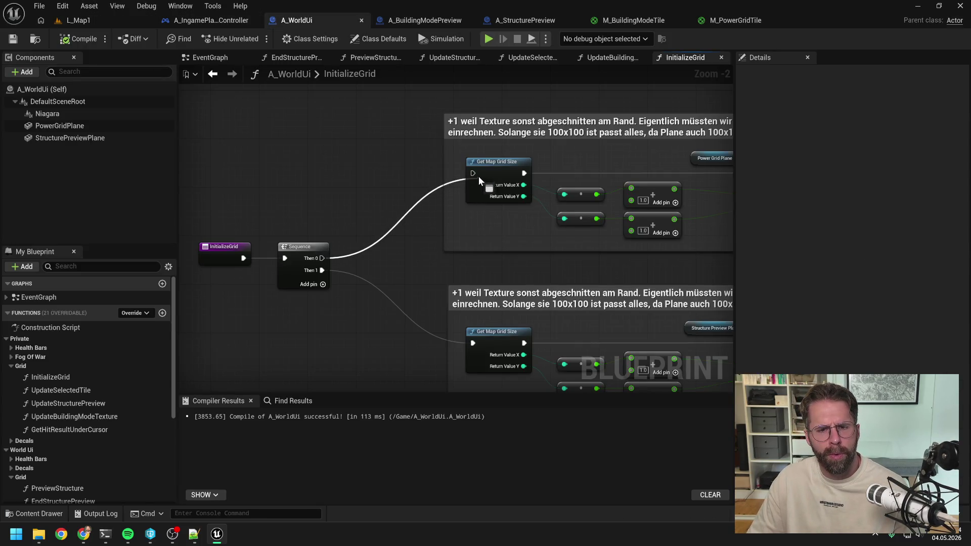
{"action": "left_click", "coordinate": [78, 39]}
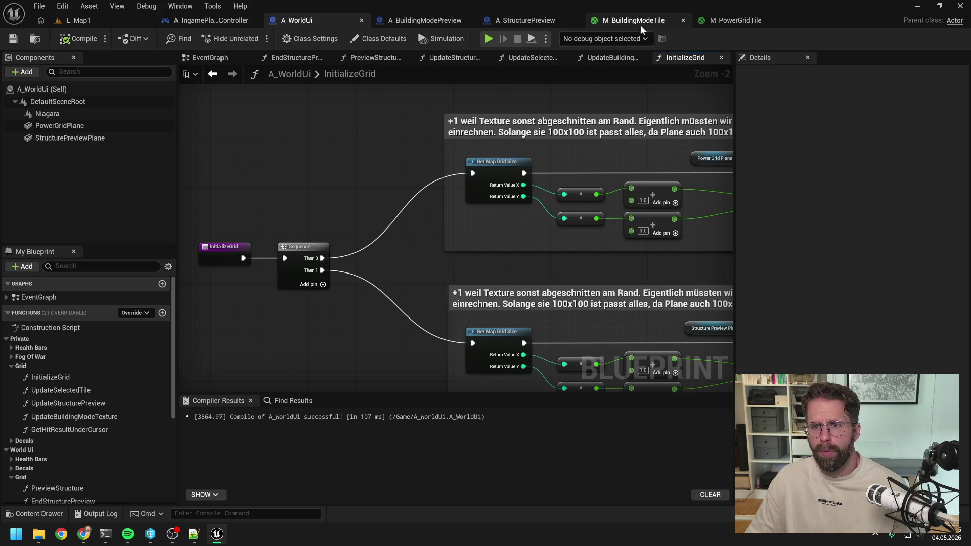
{"action": "left_click", "coordinate": [639, 22]}
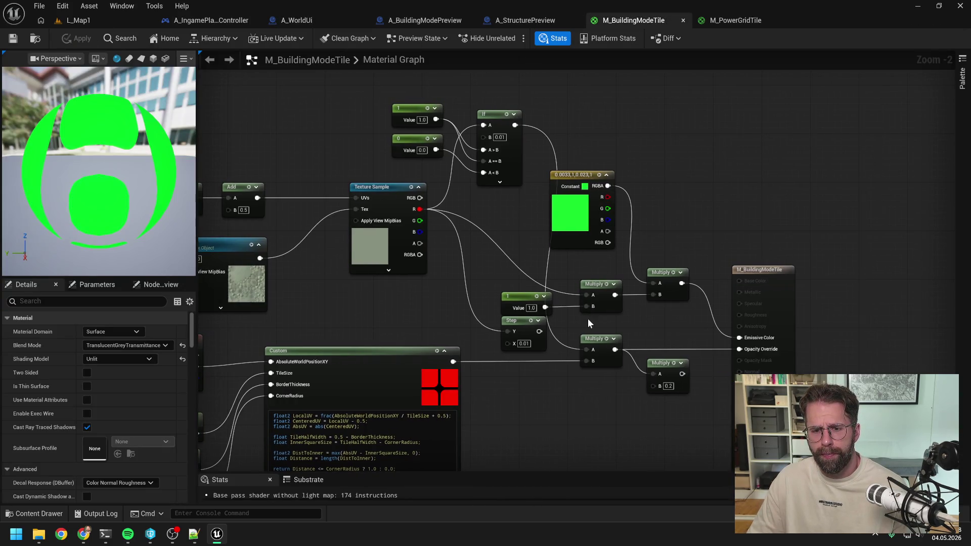
Step: Connect Step's output directly to the lower Multiply's A pin and delete the If node with its 1 and 0 constants
{"action": "left_click_drag", "start_coordinate": [540, 332], "coordinate": [587, 349]}
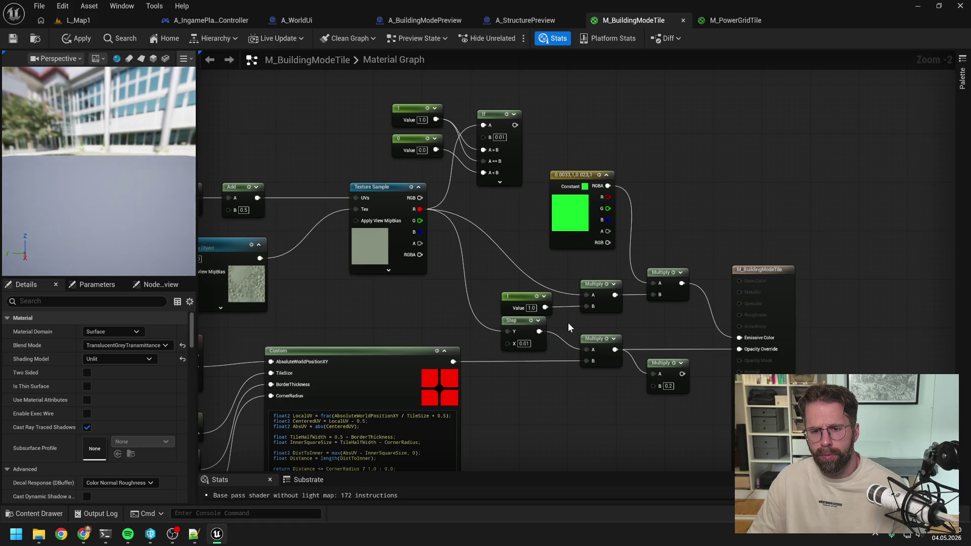
{"action": "left_click_drag", "start_coordinate": [395, 100], "coordinate": [517, 173]}
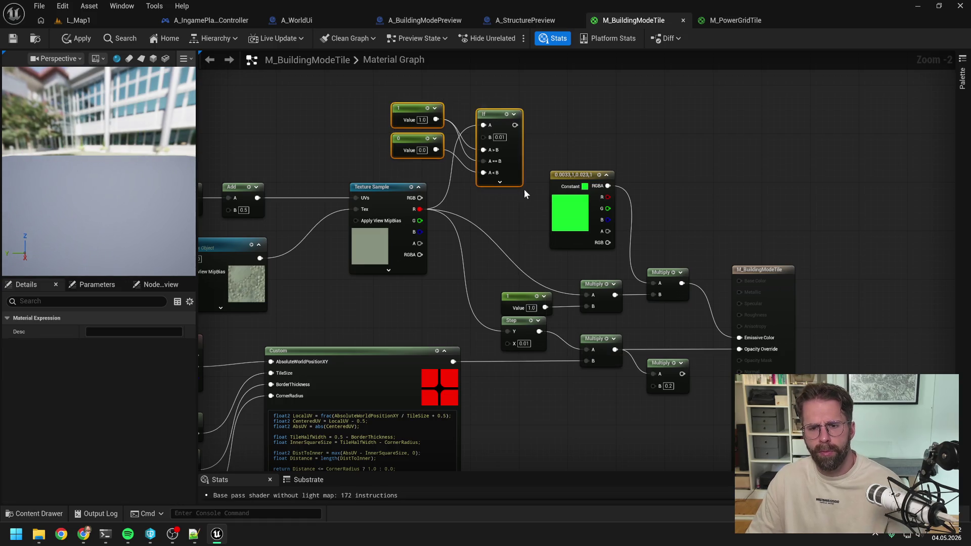
{"action": "key", "text": "Delete"}
{"action": "mouse_move", "coordinate": [517, 208]}
{"action": "left_mouse_down"}
{"action": "mouse_move", "coordinate": [547, 142]}
{"action": "mouse_move", "coordinate": [551, 190]}
{"action": "left_mouse_up"}
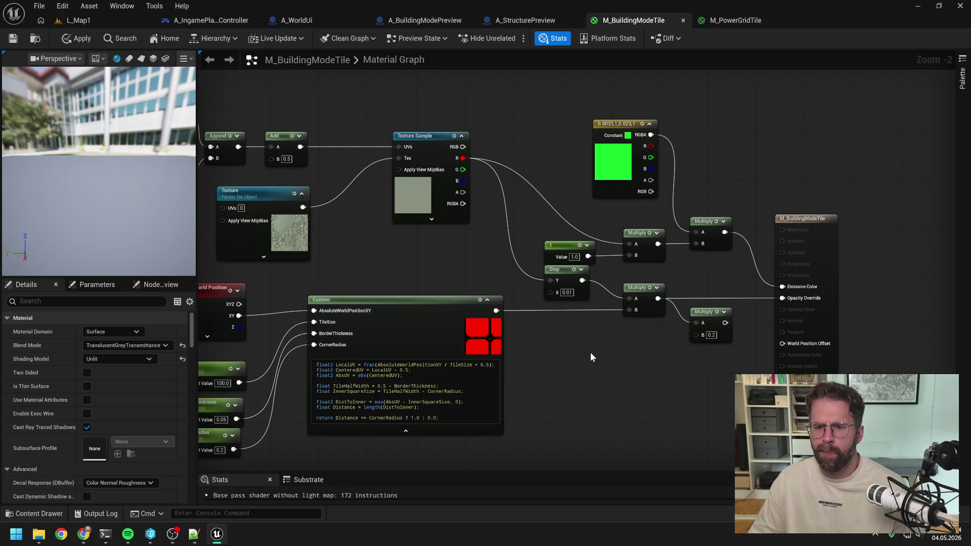
{"action": "key", "text": "alt+Tab"}
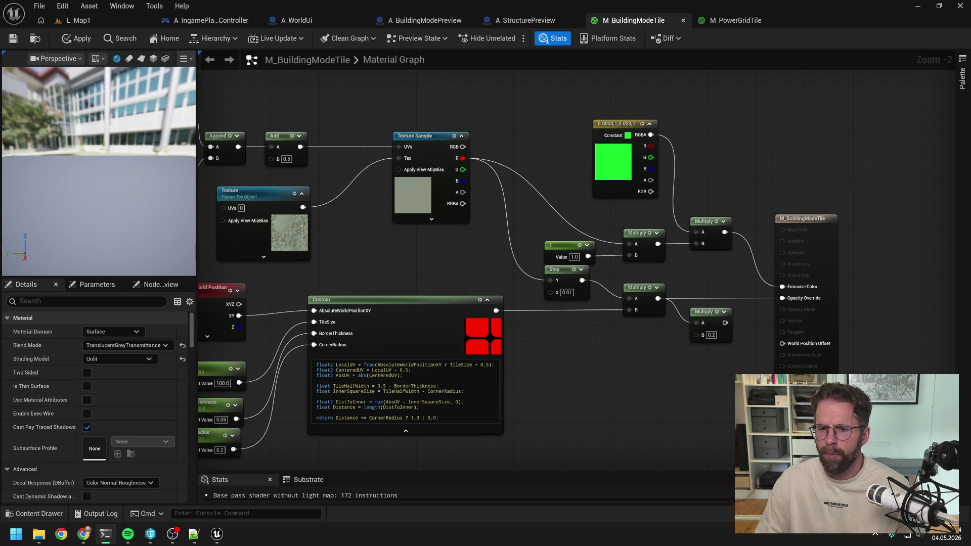
Step: Rearrange the green constant, Multiply nodes, constant 1 and material output into a neater layout
{"action": "right_click", "coordinate": [588, 354]}
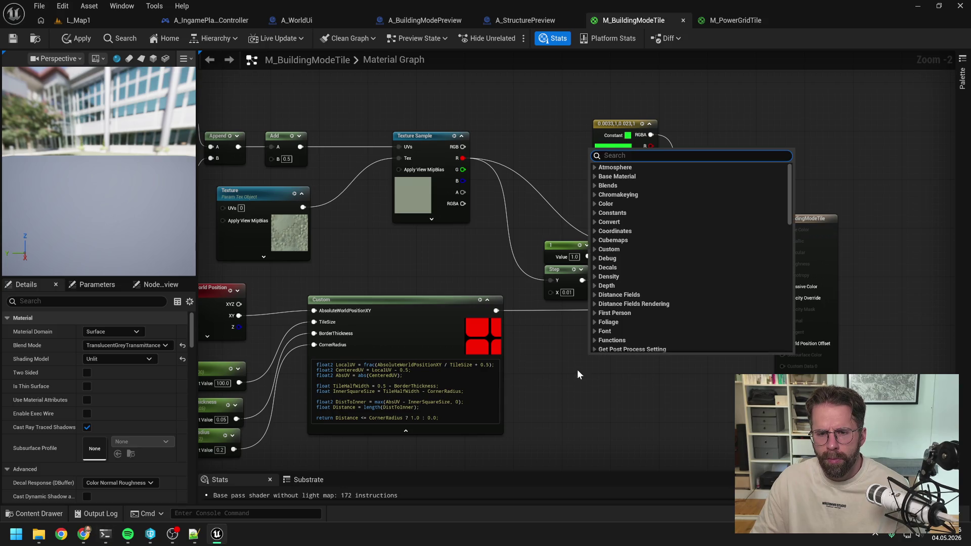
{"action": "key", "text": "Escape"}
{"action": "scroll", "coordinate": [603, 378], "scroll_direction": "up", "scroll_amount": 1}
{"action": "left_click_drag", "start_coordinate": [599, 381], "coordinate": [497, 263]}
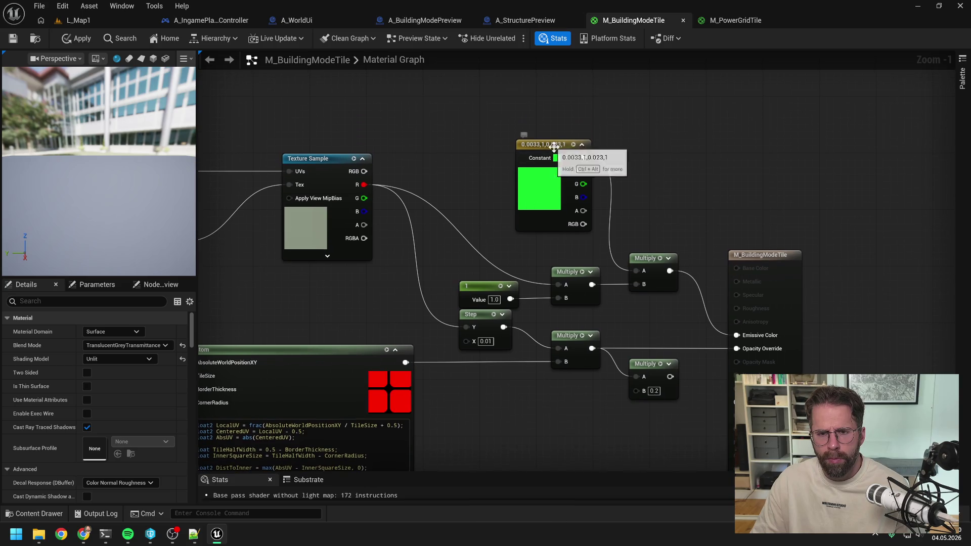
{"action": "left_click_drag", "start_coordinate": [554, 144], "coordinate": [575, 102]}
{"action": "left_click_drag", "start_coordinate": [649, 259], "coordinate": [662, 181]}
{"action": "mouse_move", "coordinate": [744, 250]}
{"action": "left_mouse_down"}
{"action": "mouse_move", "coordinate": [883, 242]}
{"action": "mouse_move", "coordinate": [881, 252]}
{"action": "left_mouse_up"}
{"action": "left_click", "coordinate": [639, 280]}
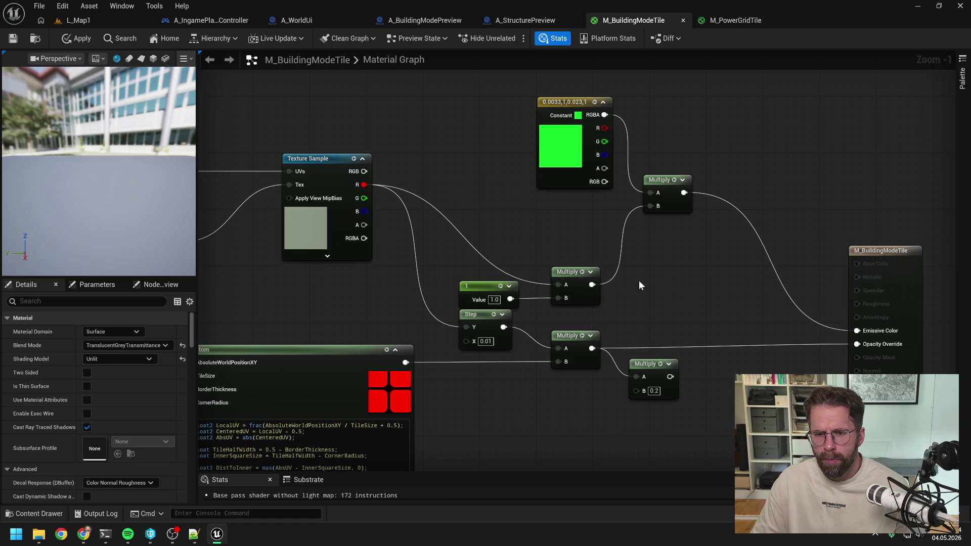
{"action": "left_click_drag", "start_coordinate": [563, 272], "coordinate": [575, 215]}
{"action": "left_click_drag", "start_coordinate": [482, 287], "coordinate": [481, 251]}
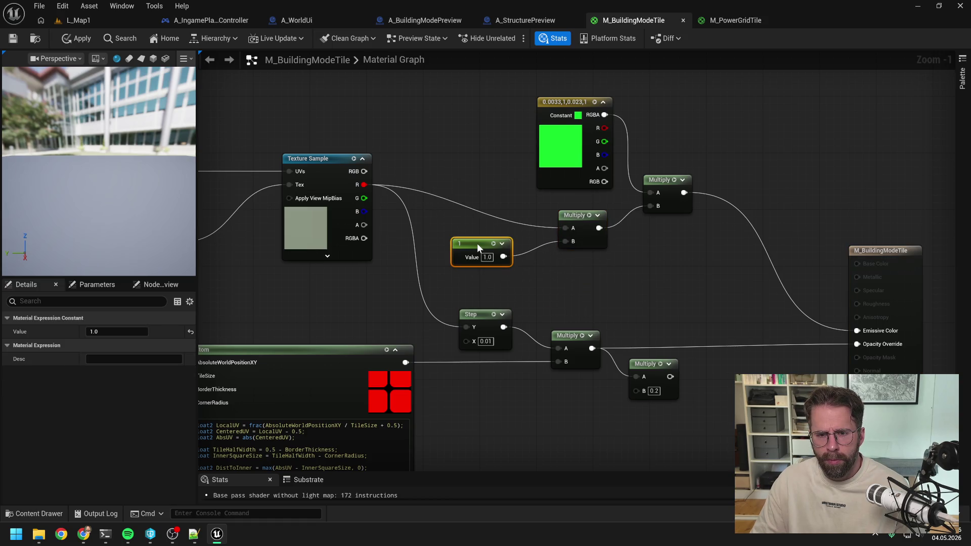
{"action": "left_click", "coordinate": [555, 293]}
{"action": "left_click_drag", "start_coordinate": [554, 293], "coordinate": [540, 258]}
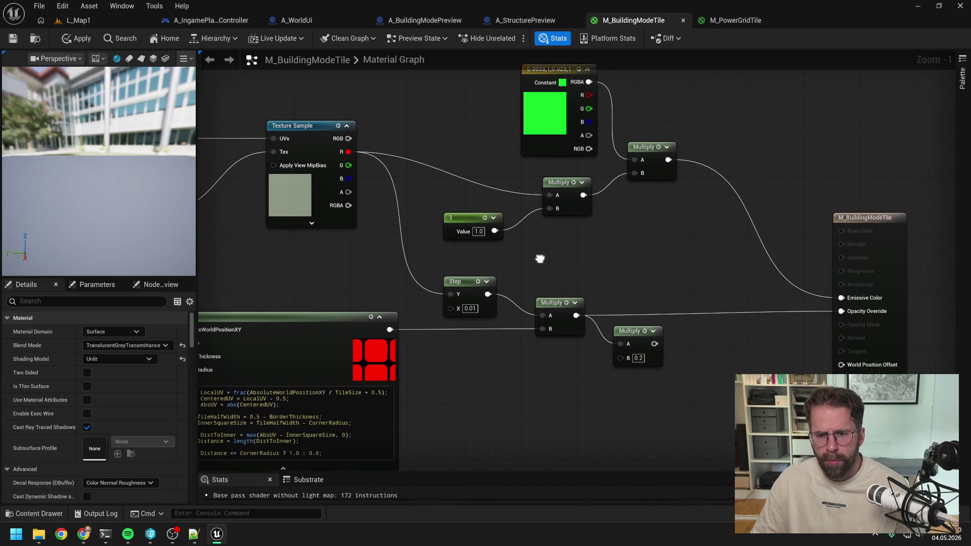
Step: Delete the Multiply node with B 0.2
{"action": "left_click", "coordinate": [645, 330]}
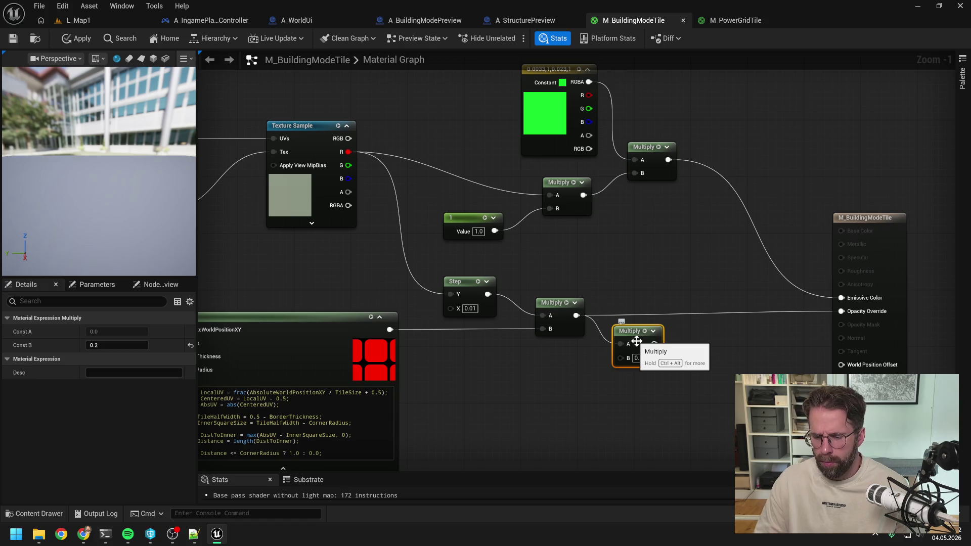
{"action": "key", "text": "Delete"}
{"action": "mouse_move", "coordinate": [692, 287]}
{"action": "left_mouse_down"}
{"action": "mouse_move", "coordinate": [627, 296]}
{"action": "mouse_move", "coordinate": [708, 304]}
{"action": "mouse_move", "coordinate": [691, 304]}
{"action": "left_mouse_up"}
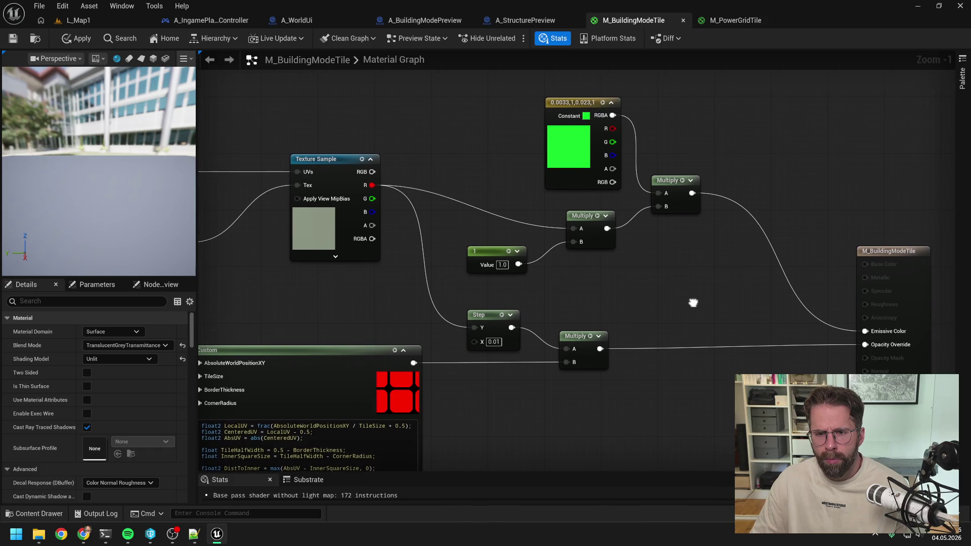
Step: Realign the remaining constant and Multiply nodes upward, then compare against M_PowerGridTile
{"action": "left_click_drag", "start_coordinate": [580, 104], "coordinate": [587, 83]}
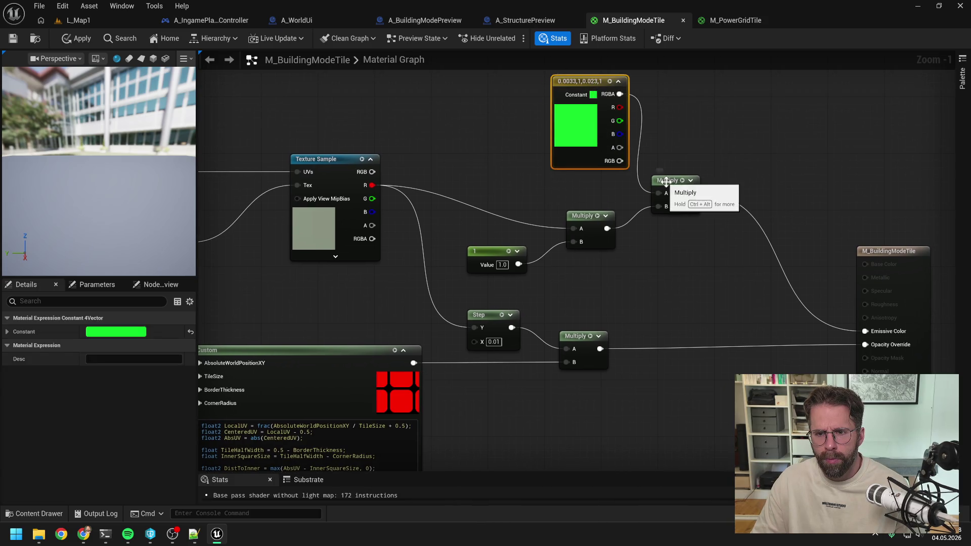
{"action": "left_click_drag", "start_coordinate": [673, 181], "coordinate": [673, 166]}
{"action": "left_click_drag", "start_coordinate": [591, 217], "coordinate": [603, 184]}
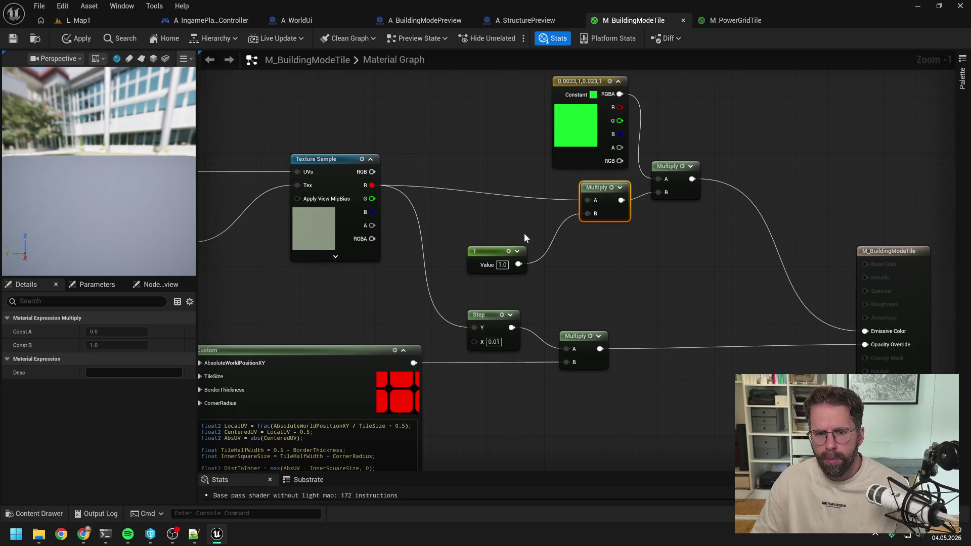
{"action": "left_click_drag", "start_coordinate": [489, 249], "coordinate": [489, 221]}
{"action": "mouse_move", "coordinate": [538, 258]}
{"action": "left_mouse_down"}
{"action": "mouse_move", "coordinate": [509, 237]}
{"action": "mouse_move", "coordinate": [580, 276]}
{"action": "left_mouse_up"}
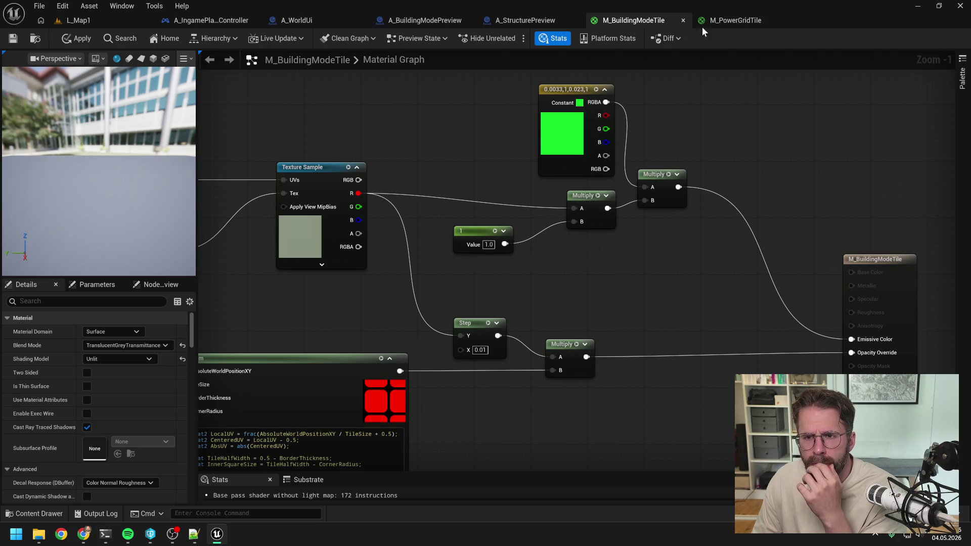
{"action": "left_click", "coordinate": [728, 20]}
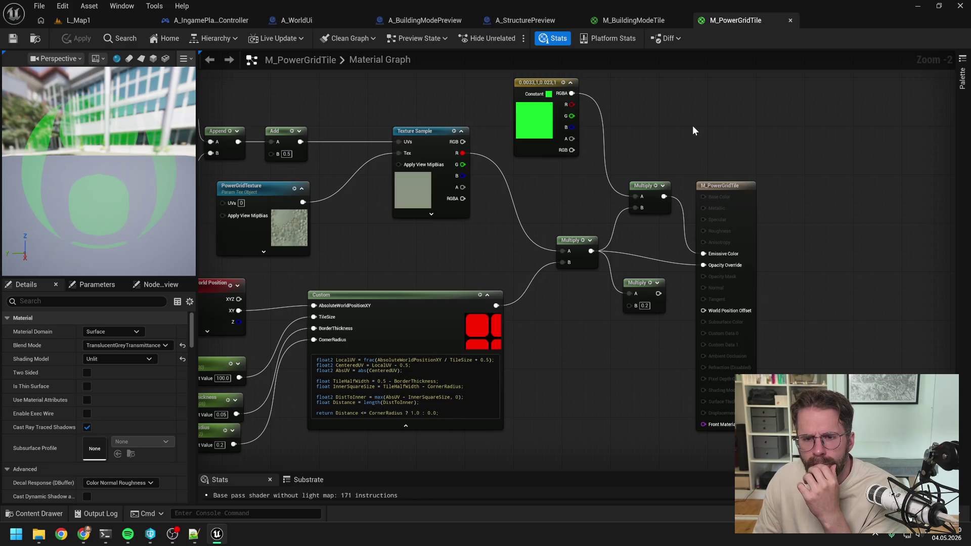
{"action": "left_click", "coordinate": [650, 21]}
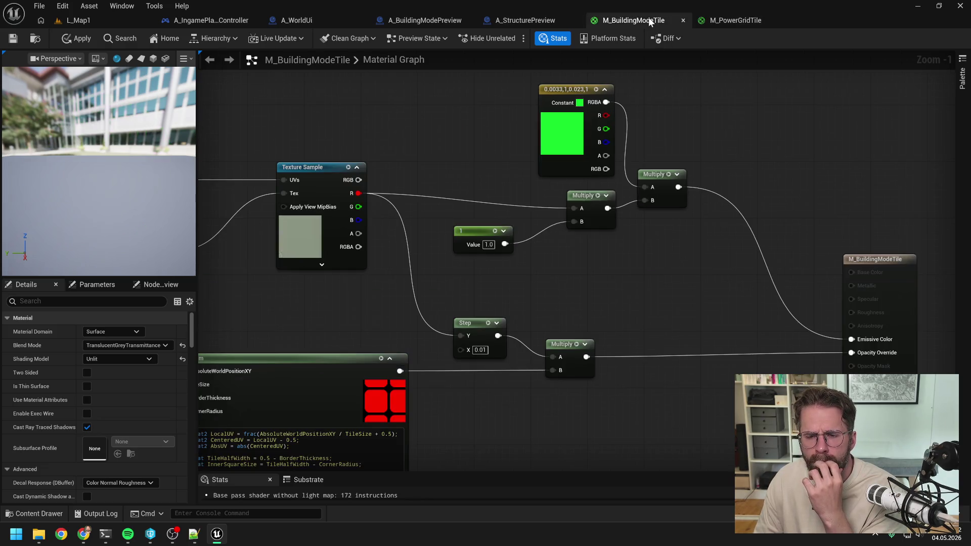
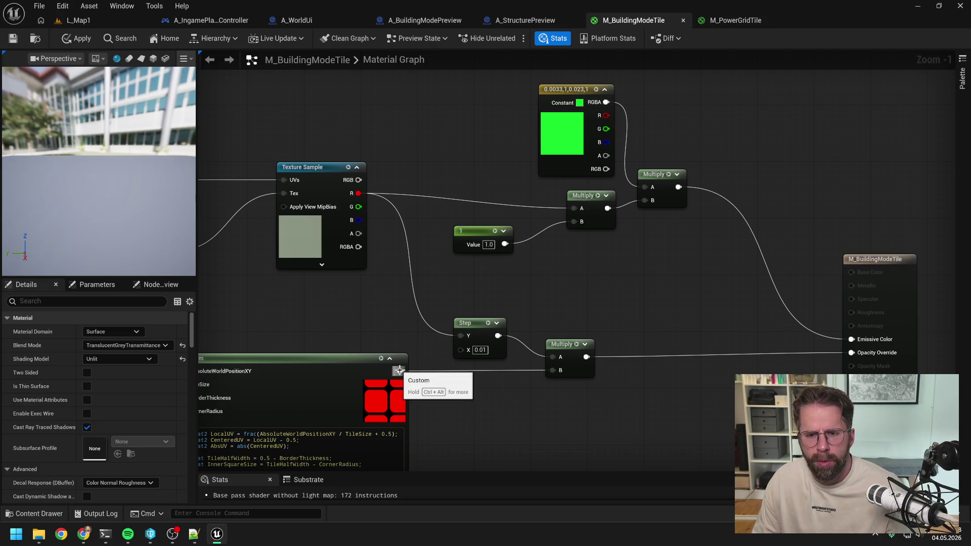
Step: Wire a constant 1 into the Multiply in place of the texture R link and apply the material
{"action": "mouse_move", "coordinate": [399, 371]}
{"action": "left_mouse_down"}
{"action": "mouse_move", "coordinate": [570, 214]}
{"action": "mouse_move", "coordinate": [507, 240]}
{"action": "mouse_move", "coordinate": [574, 208]}
{"action": "left_mouse_up"}
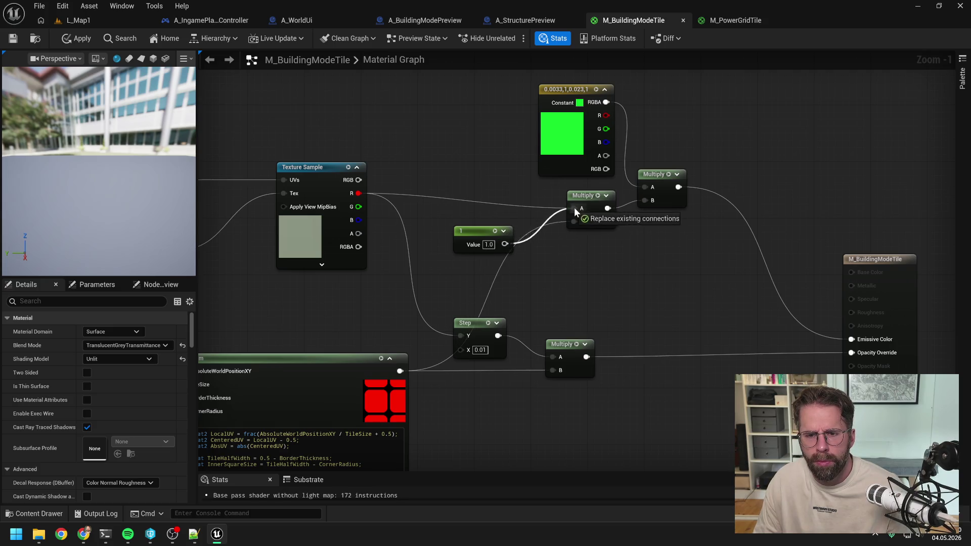
{"action": "left_click_drag", "start_coordinate": [475, 231], "coordinate": [460, 202]}
{"action": "left_click", "coordinate": [566, 274]}
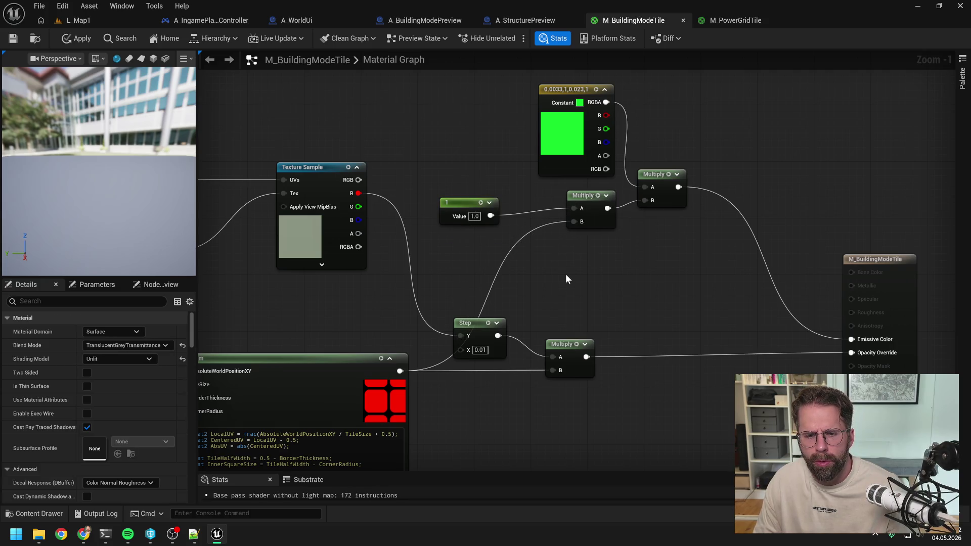
{"action": "left_click", "coordinate": [81, 39]}
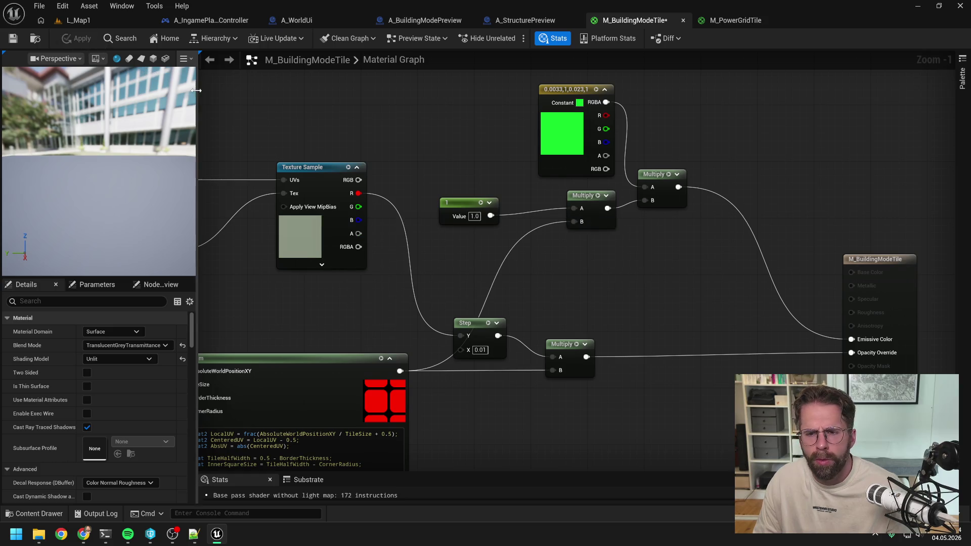
Step: Test-play L_Map1, enter building mode with B, then stop the session
{"action": "left_click", "coordinate": [102, 23]}
{"action": "left_click", "coordinate": [254, 38]}
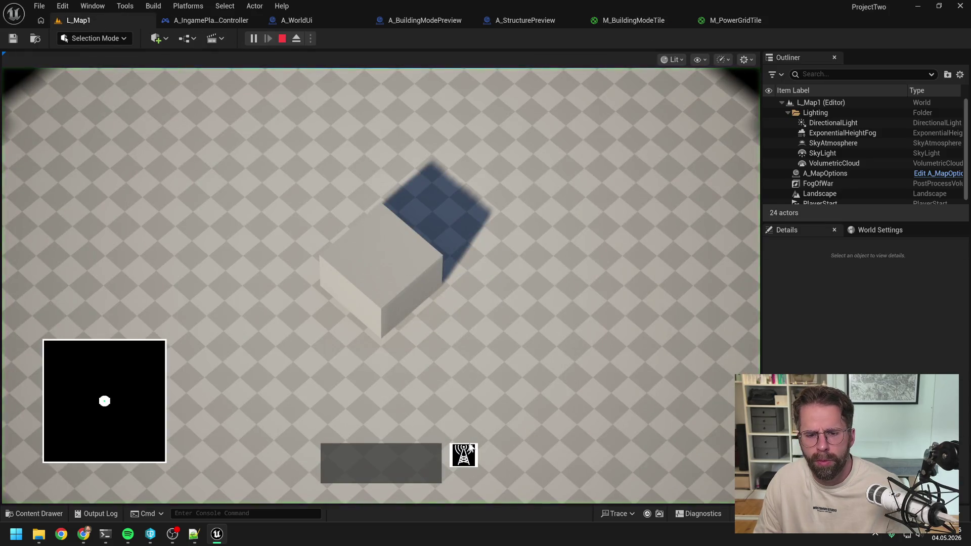
{"action": "key", "text": "b"}
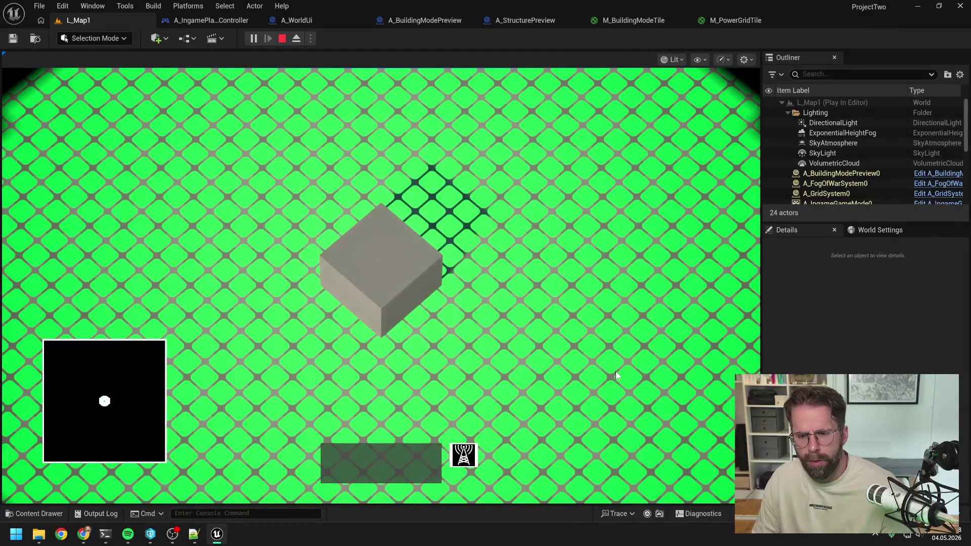
{"action": "key", "text": "Escape"}
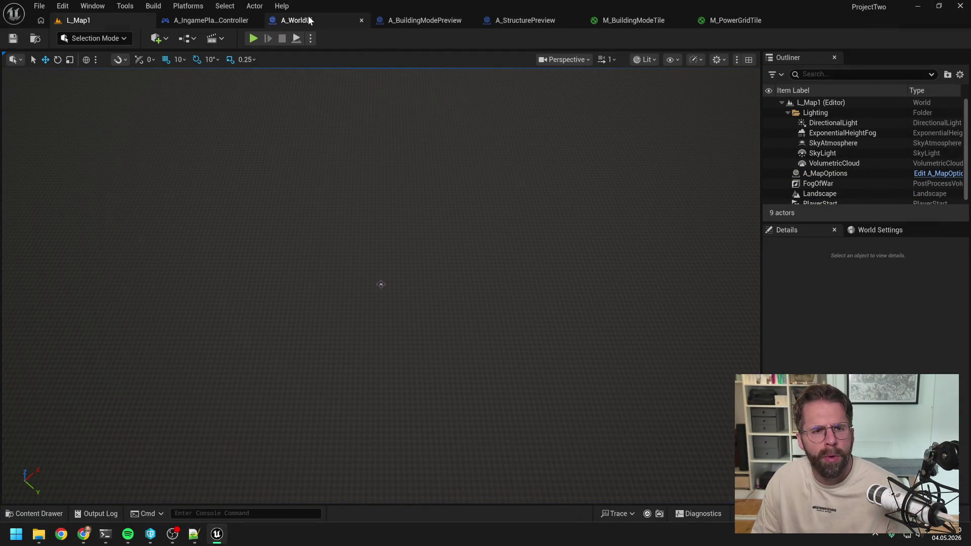
Step: Look over the A_WorldUi blueprint graph
{"action": "left_click", "coordinate": [307, 19]}
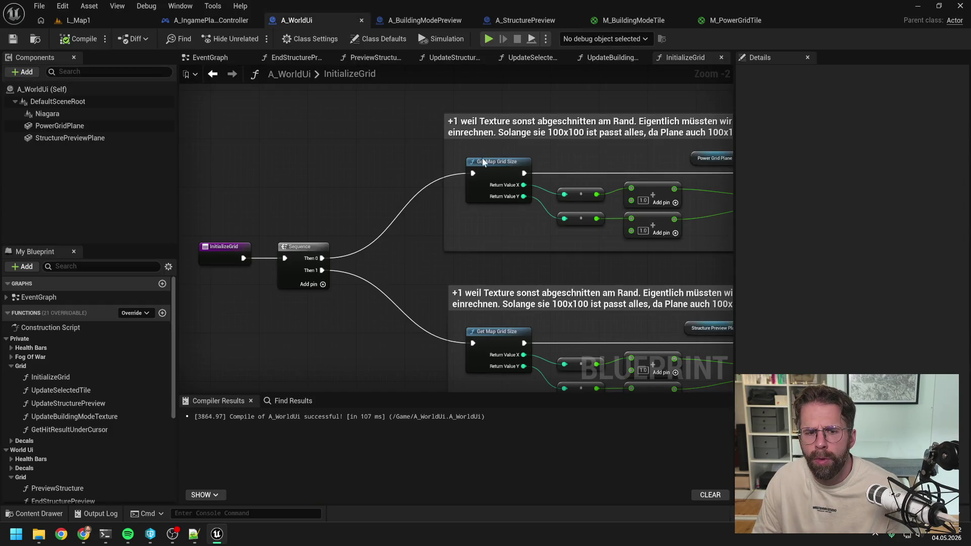
{"action": "scroll", "coordinate": [469, 148], "scroll_direction": "down", "scroll_amount": 4}
{"action": "scroll", "coordinate": [503, 132], "scroll_direction": "up", "scroll_amount": 2}
{"action": "scroll", "coordinate": [397, 107], "scroll_direction": "down", "scroll_amount": 1}
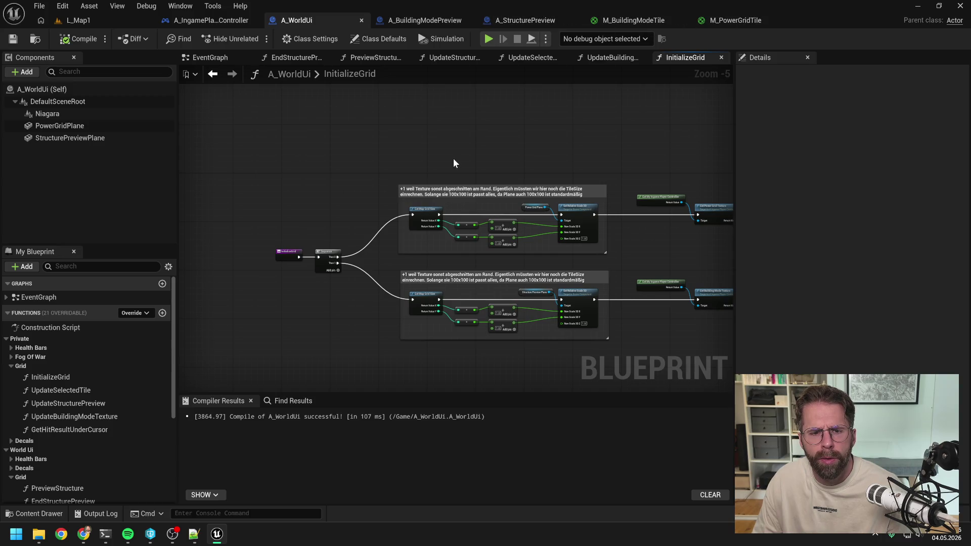
Step: Plug the Step output into the top Multiply's A input, apply, and move the Step node aside
{"action": "left_click", "coordinate": [623, 19]}
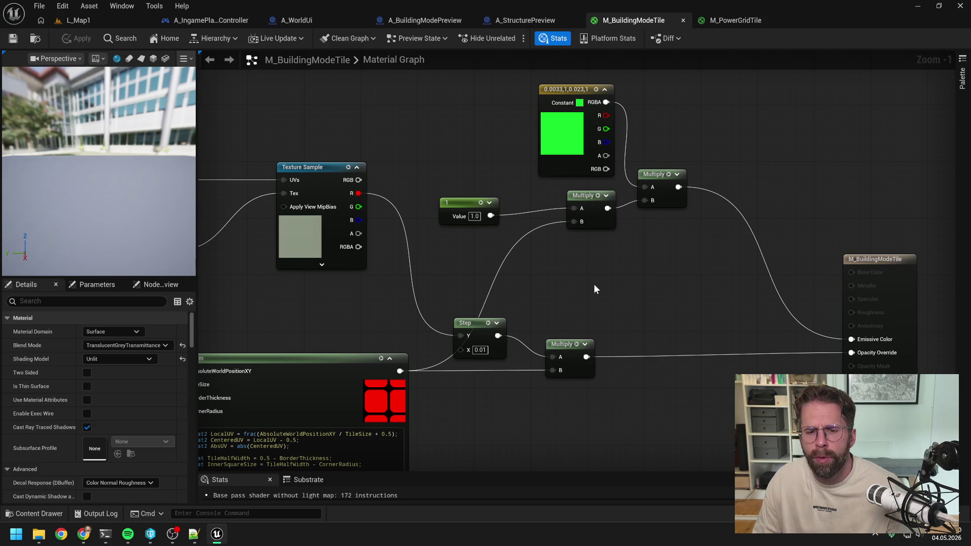
{"action": "mouse_move", "coordinate": [594, 284]}
{"action": "left_mouse_down"}
{"action": "mouse_move", "coordinate": [614, 251]}
{"action": "mouse_move", "coordinate": [607, 278]}
{"action": "left_mouse_up"}
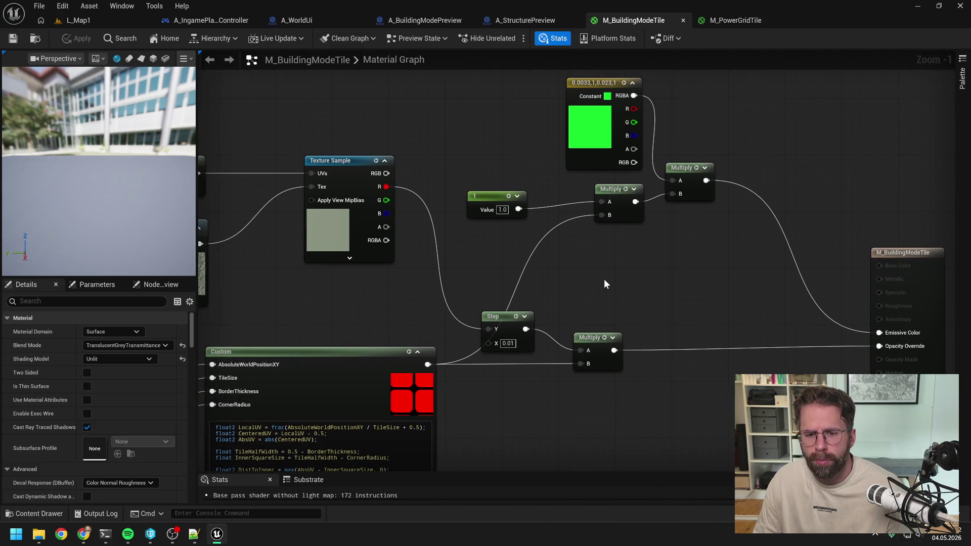
{"action": "mouse_move", "coordinate": [535, 330]}
{"action": "left_mouse_down"}
{"action": "mouse_move", "coordinate": [571, 349]}
{"action": "mouse_move", "coordinate": [602, 200]}
{"action": "left_mouse_up"}
{"action": "left_click_drag", "start_coordinate": [602, 200], "coordinate": [603, 200]}
{"action": "left_click", "coordinate": [79, 37]}
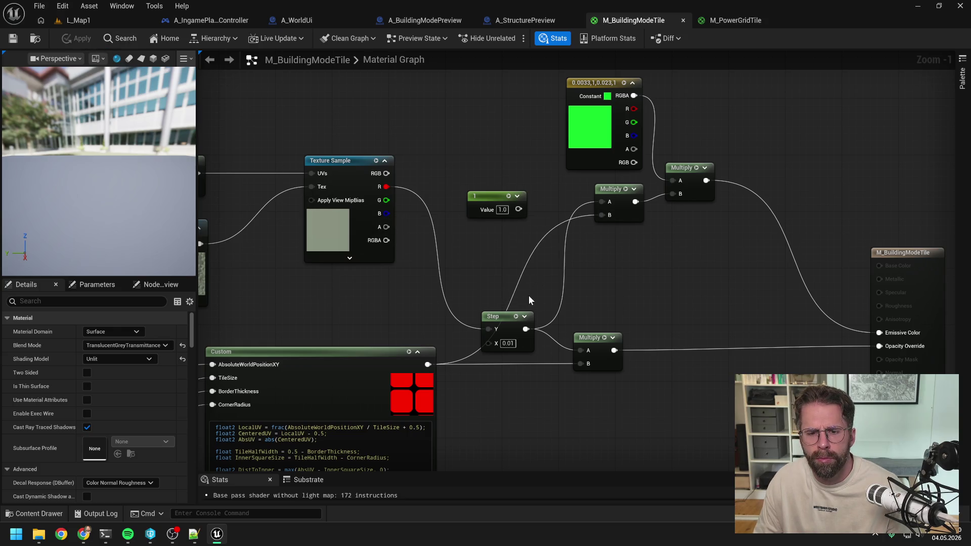
{"action": "mouse_move", "coordinate": [503, 319]}
{"action": "left_mouse_down"}
{"action": "mouse_move", "coordinate": [496, 268]}
{"action": "mouse_move", "coordinate": [459, 243]}
{"action": "left_mouse_up"}
{"action": "left_click", "coordinate": [453, 149]}
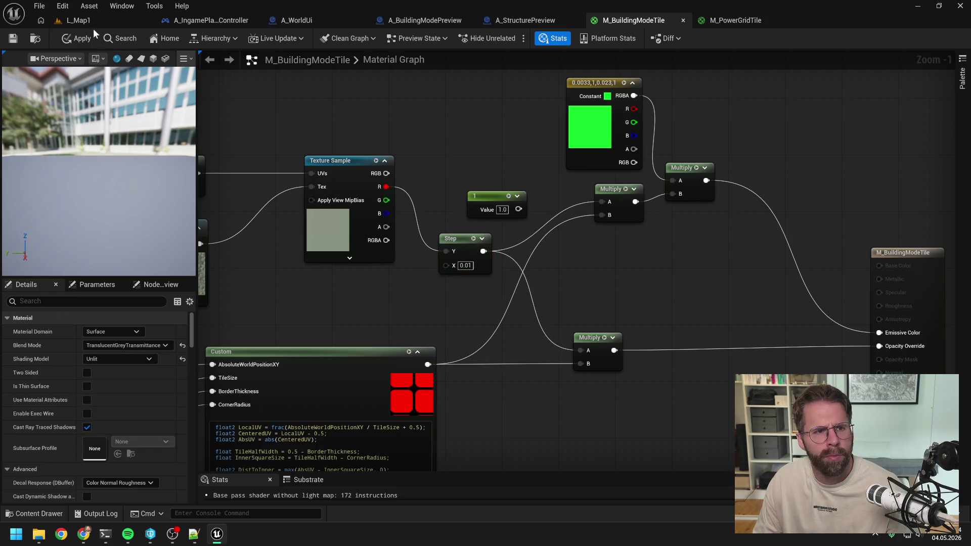
{"action": "left_click", "coordinate": [81, 20]}
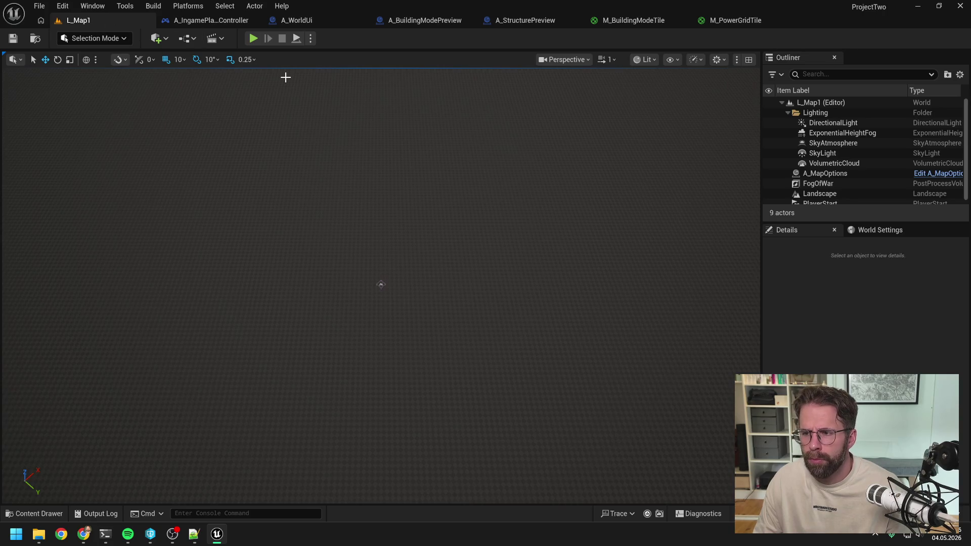
Step: After a test play, reconnect Texture Sample R to Step's X input instead of Y and apply
{"action": "left_click", "coordinate": [253, 39]}
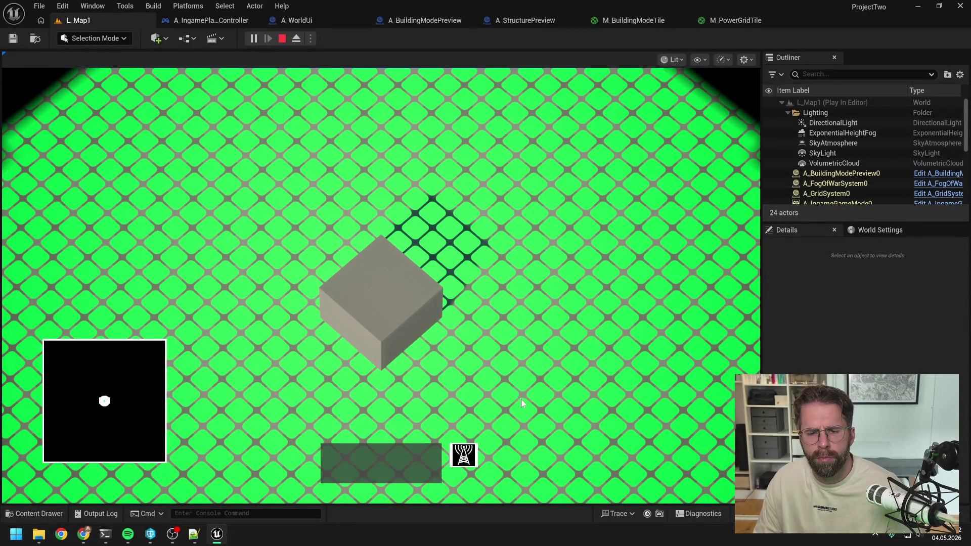
{"action": "key", "text": "Escape"}
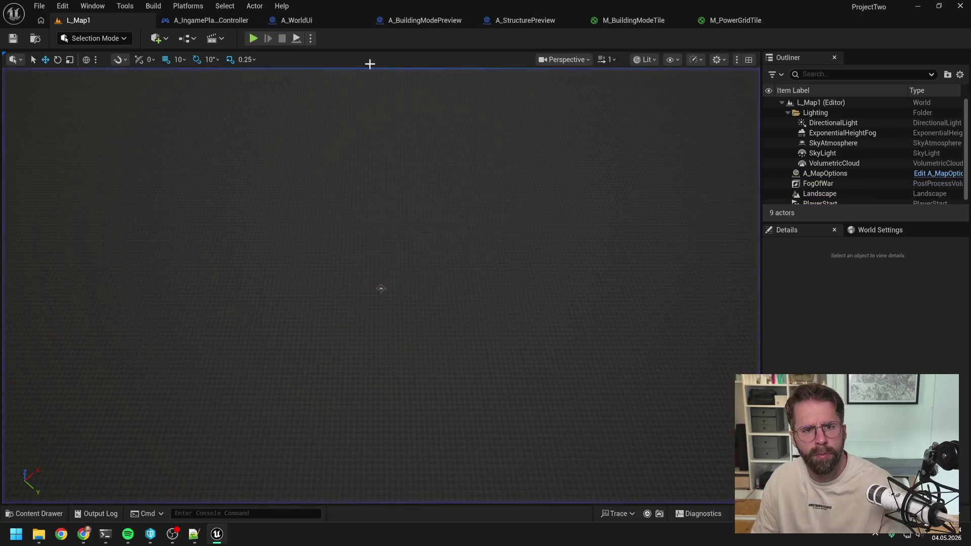
{"action": "left_click", "coordinate": [640, 21]}
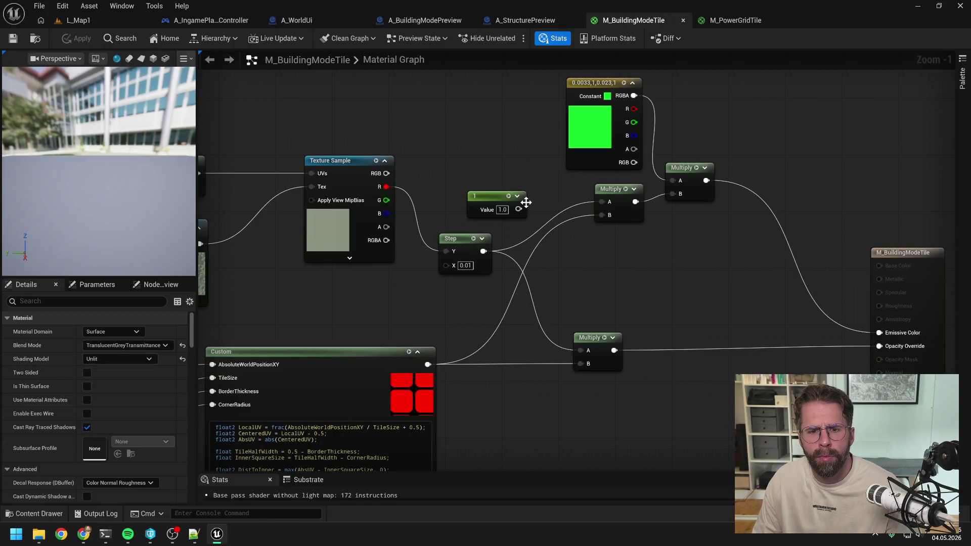
{"action": "scroll", "coordinate": [457, 248], "scroll_direction": "up", "scroll_amount": 1}
{"action": "left_click", "coordinate": [445, 252], "text": "alt"}
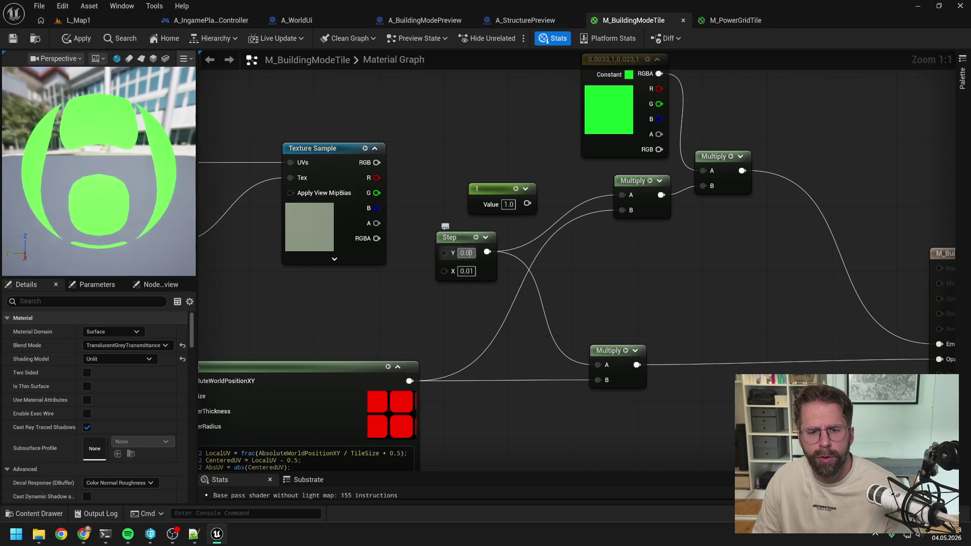
{"action": "mouse_move", "coordinate": [377, 178]}
{"action": "left_mouse_down"}
{"action": "mouse_move", "coordinate": [451, 278]}
{"action": "mouse_move", "coordinate": [444, 270]}
{"action": "left_mouse_up"}
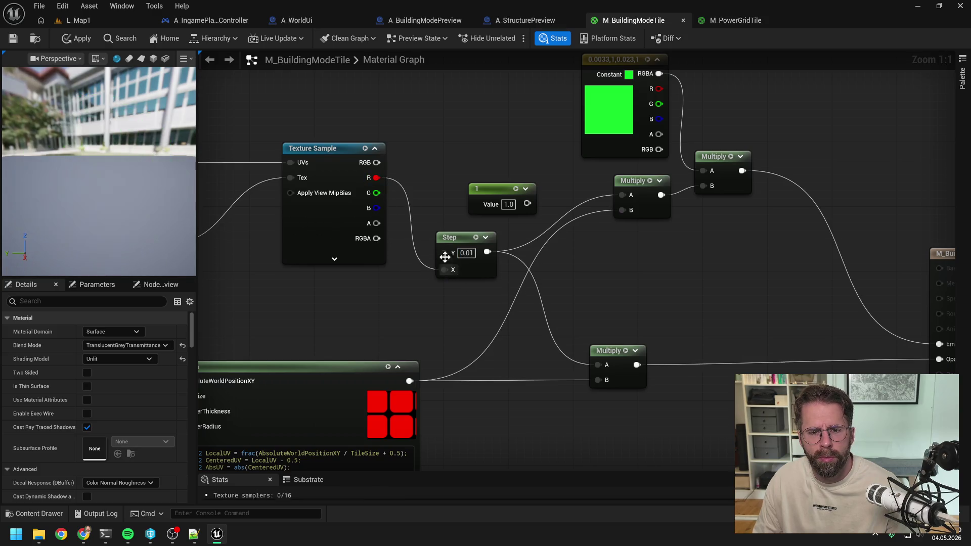
{"action": "left_click", "coordinate": [77, 38]}
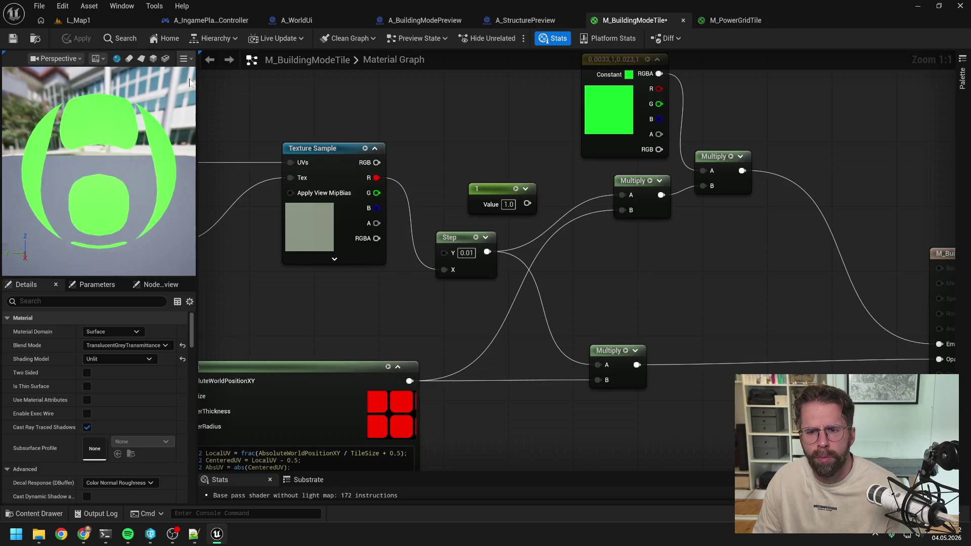
Step: Test-play L_Map1 again to check the tiles, then stop and return to the material
{"action": "left_click", "coordinate": [100, 19]}
{"action": "key", "text": "alt+p"}
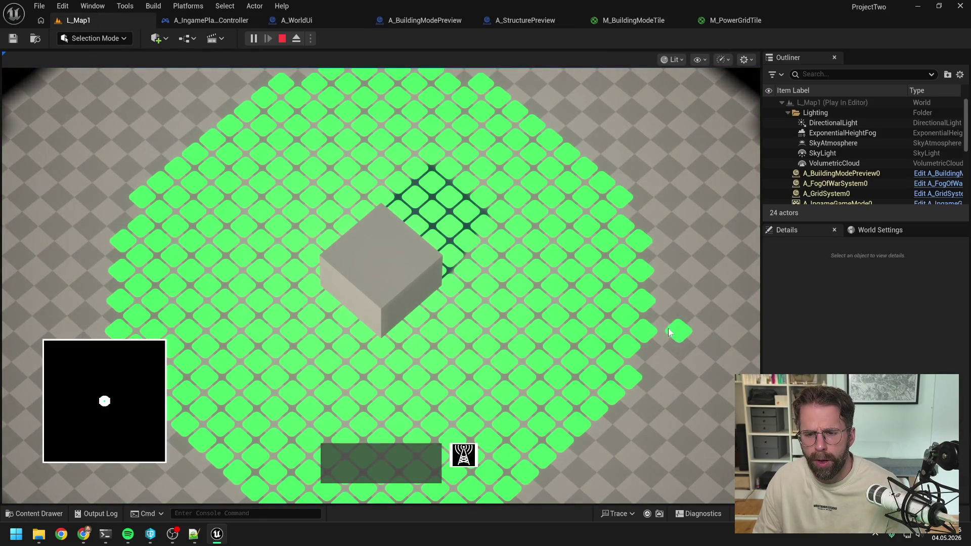
{"action": "key", "text": "Escape"}
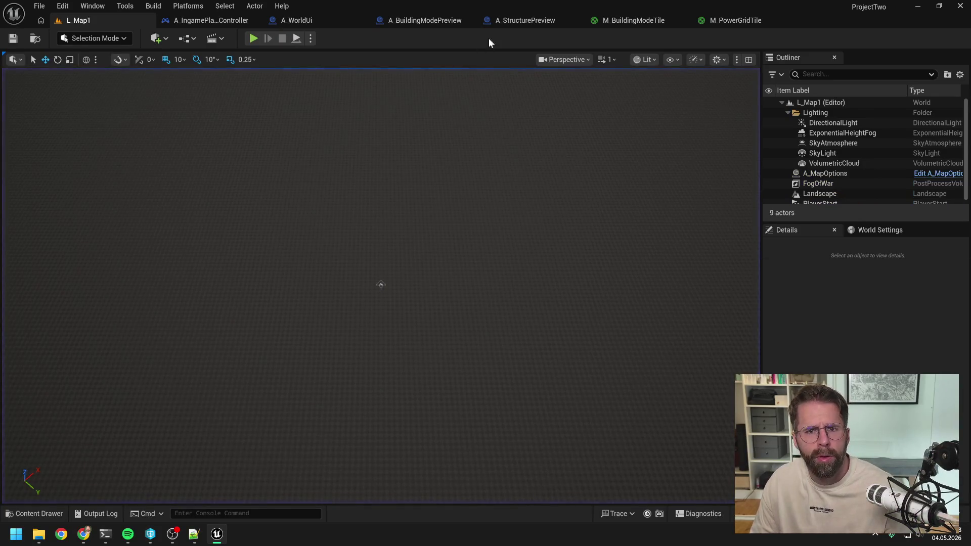
{"action": "left_click", "coordinate": [619, 22]}
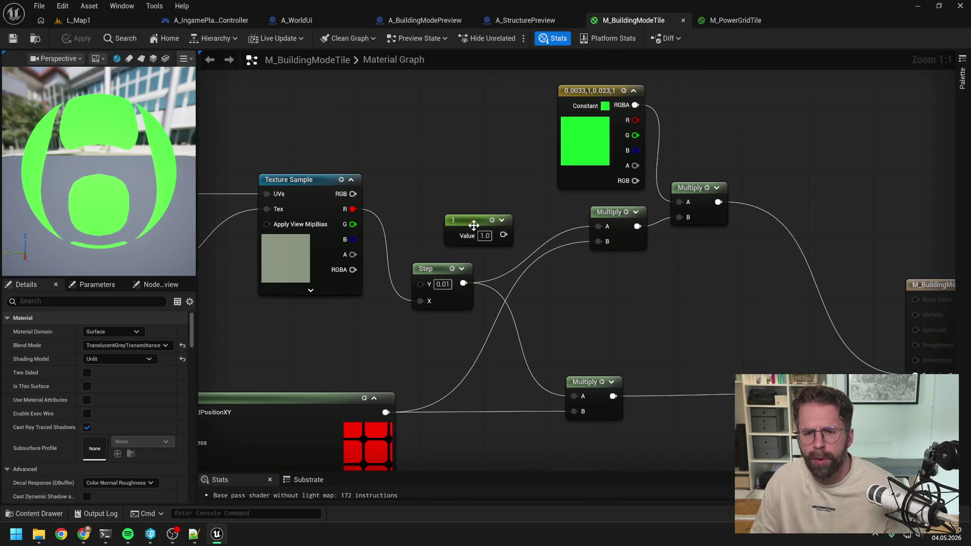
Step: Delete the constant 1 node and rearrange the Multiply nodes and green constant in M_BuildingModeTile
{"action": "left_click", "coordinate": [473, 223]}
{"action": "key", "text": "Delete"}
{"action": "mouse_move", "coordinate": [613, 225]}
{"action": "left_mouse_down"}
{"action": "mouse_move", "coordinate": [594, 314]}
{"action": "mouse_move", "coordinate": [587, 312]}
{"action": "left_mouse_up"}
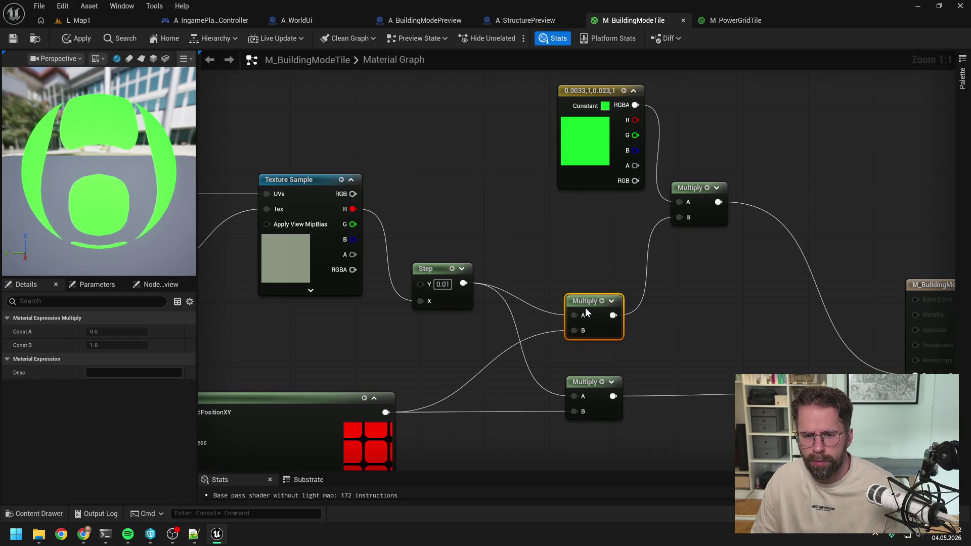
{"action": "left_click_drag", "start_coordinate": [693, 189], "coordinate": [730, 262]}
{"action": "left_click", "coordinate": [608, 248]}
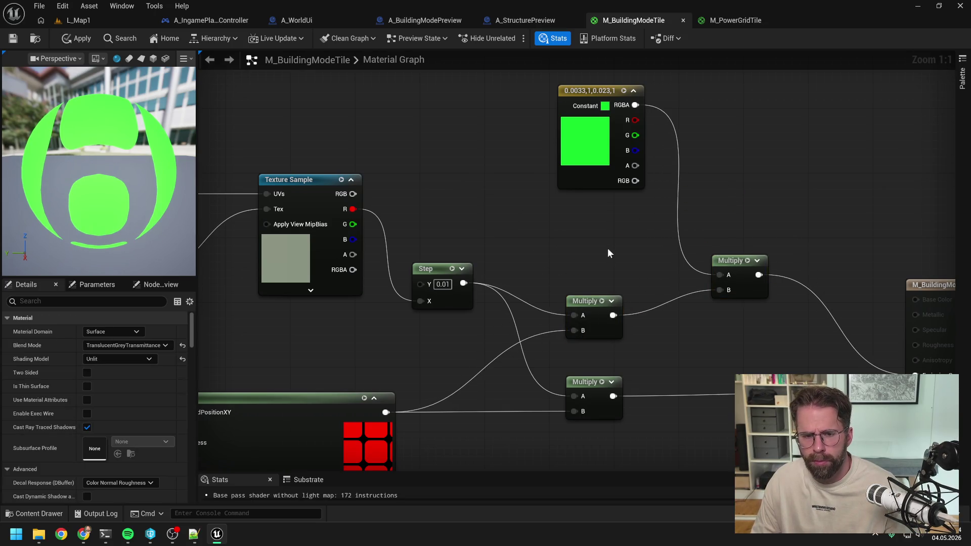
{"action": "scroll", "coordinate": [608, 248], "scroll_direction": "down", "scroll_amount": 1}
{"action": "left_click_drag", "start_coordinate": [595, 108], "coordinate": [572, 180]}
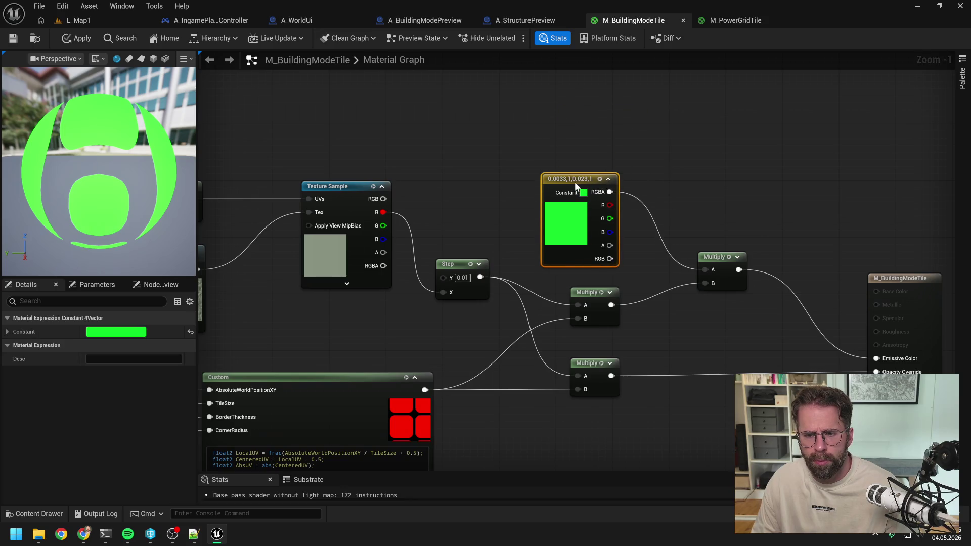
{"action": "left_click_drag", "start_coordinate": [699, 201], "coordinate": [632, 161]}
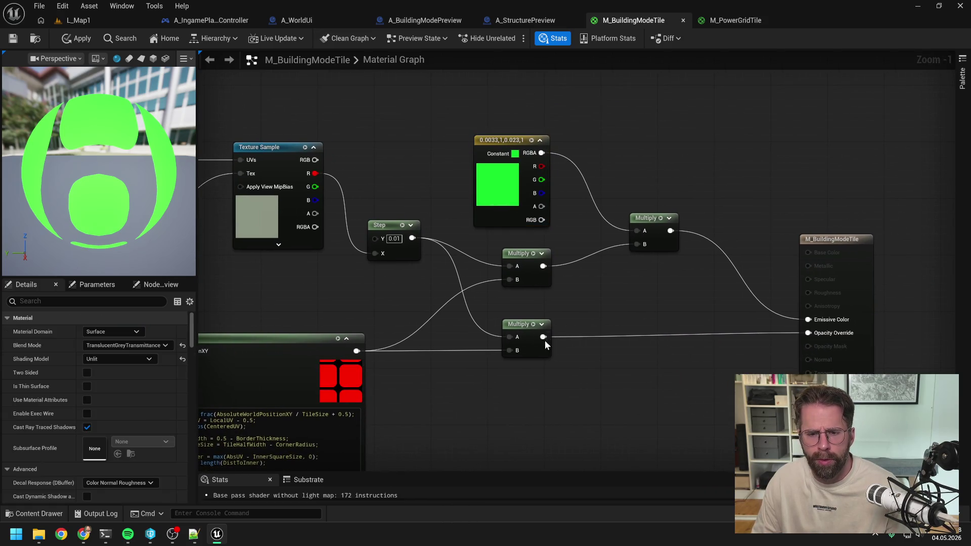
Step: Add a Multiply with B 0.2 after the lower Multiply and feed it into Opacity Override
{"action": "left_click_drag", "start_coordinate": [544, 337], "coordinate": [660, 350]}
{"action": "type", "text": "multiply"}
{"action": "key", "text": "Return"}
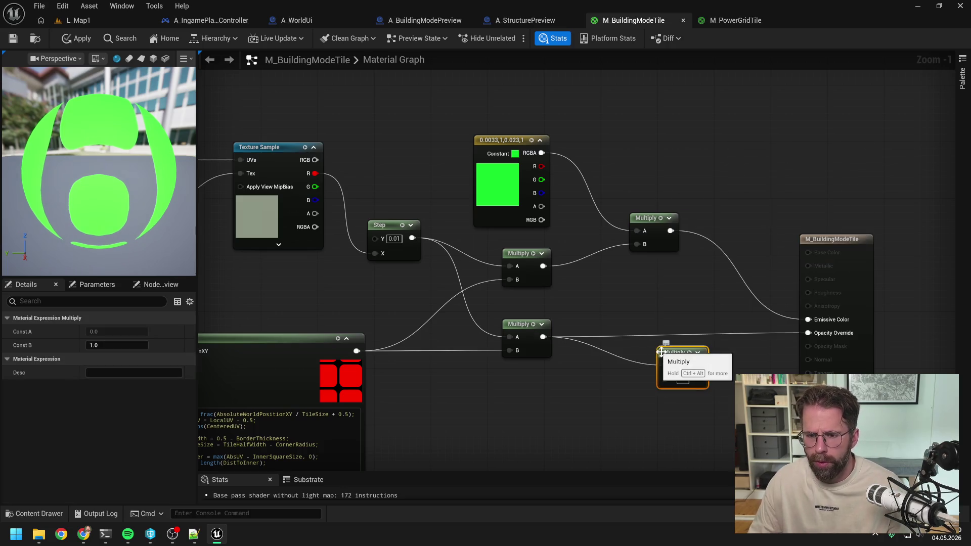
{"action": "left_click", "coordinate": [684, 379]}
{"action": "type", "text": "0.2"}
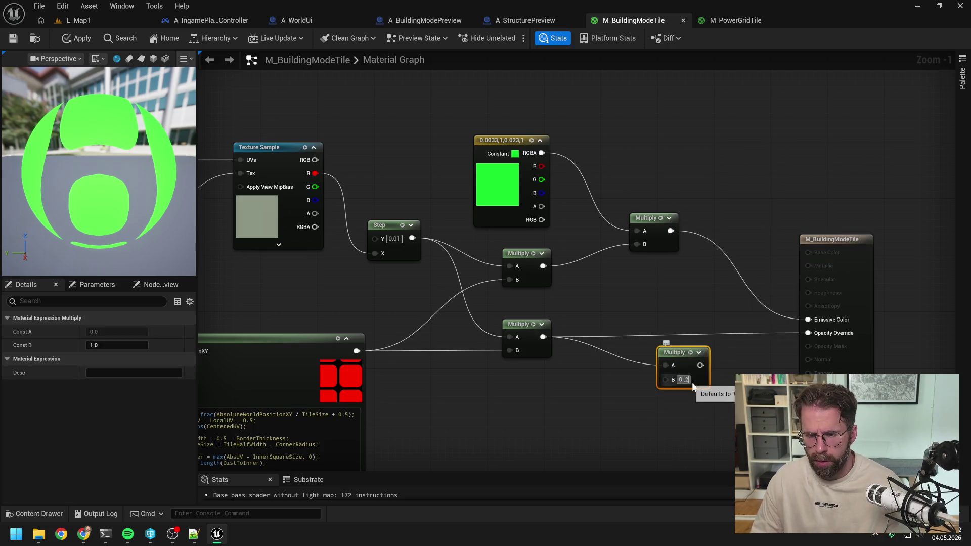
{"action": "key", "text": "Return"}
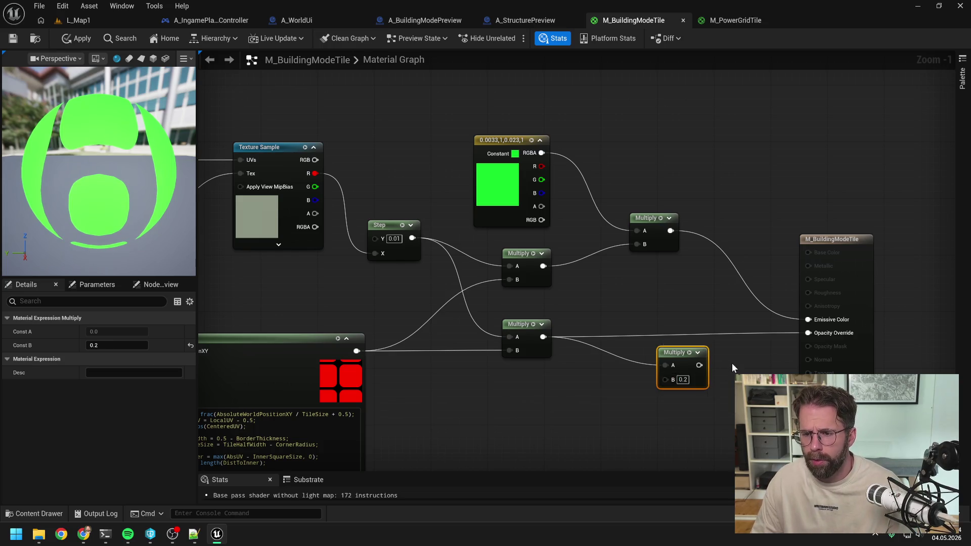
{"action": "mouse_move", "coordinate": [700, 365]}
{"action": "left_mouse_down"}
{"action": "mouse_move", "coordinate": [753, 360]}
{"action": "mouse_move", "coordinate": [809, 332]}
{"action": "mouse_move", "coordinate": [671, 325]}
{"action": "left_mouse_up"}
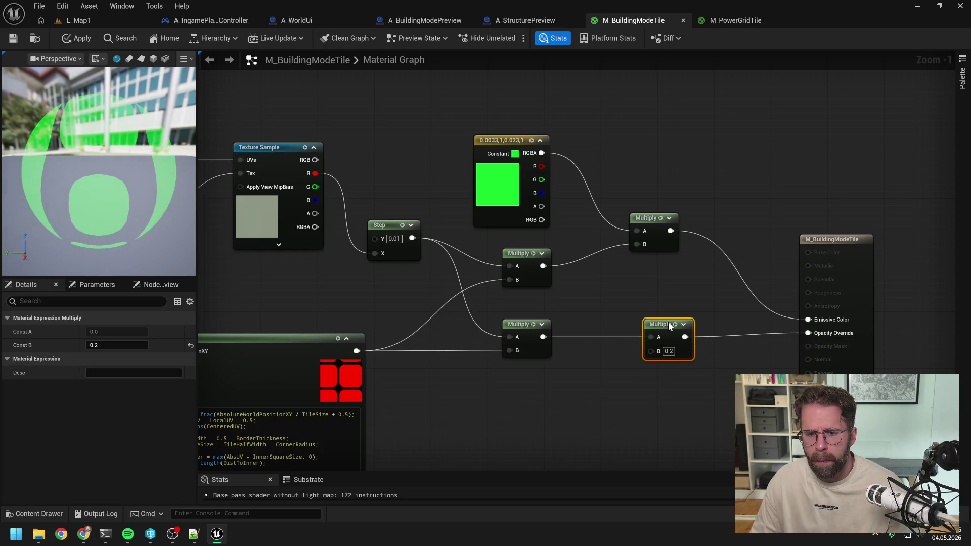
{"action": "left_click", "coordinate": [615, 317]}
{"action": "scroll", "coordinate": [602, 308], "scroll_direction": "down", "scroll_amount": 1}
Step: Wire the 0.2 multiplier into Opacity Override in M_PowerGridTile and save
{"action": "left_click", "coordinate": [721, 24]}
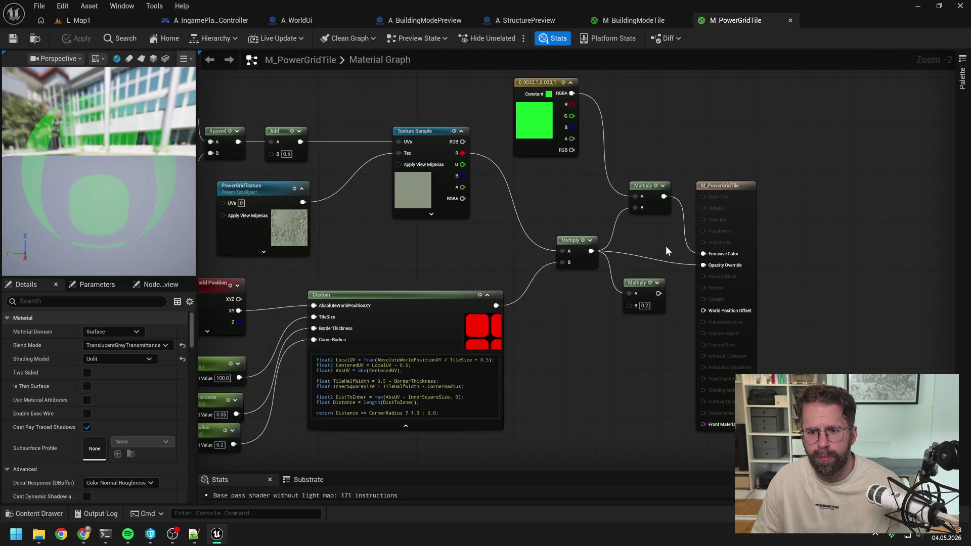
{"action": "mouse_move", "coordinate": [660, 295]}
{"action": "left_mouse_down"}
{"action": "mouse_move", "coordinate": [703, 266]}
{"action": "mouse_move", "coordinate": [647, 255]}
{"action": "left_mouse_up"}
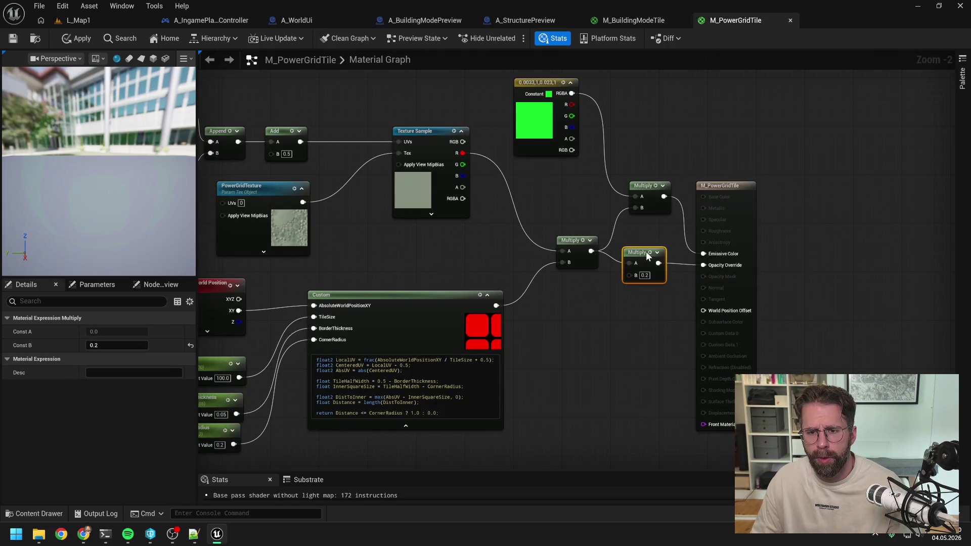
{"action": "key", "text": "ctrl+s"}
{"action": "left_click", "coordinate": [108, 22]}
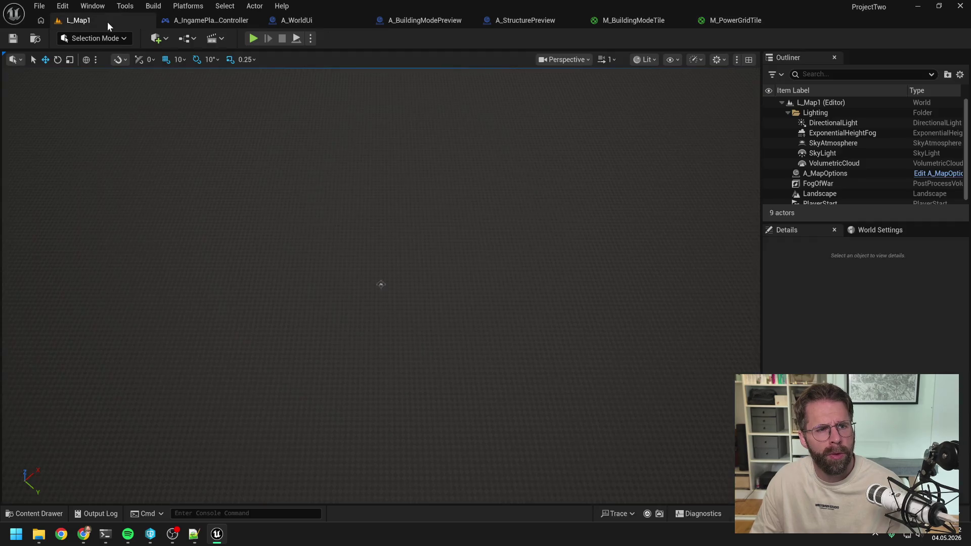
Step: Test-play L_Map1 to check the tiles, then glance at A_BuildingModePreview and A_StructurePreview
{"action": "key", "text": "alt+p"}
{"action": "left_click", "coordinate": [464, 456]}
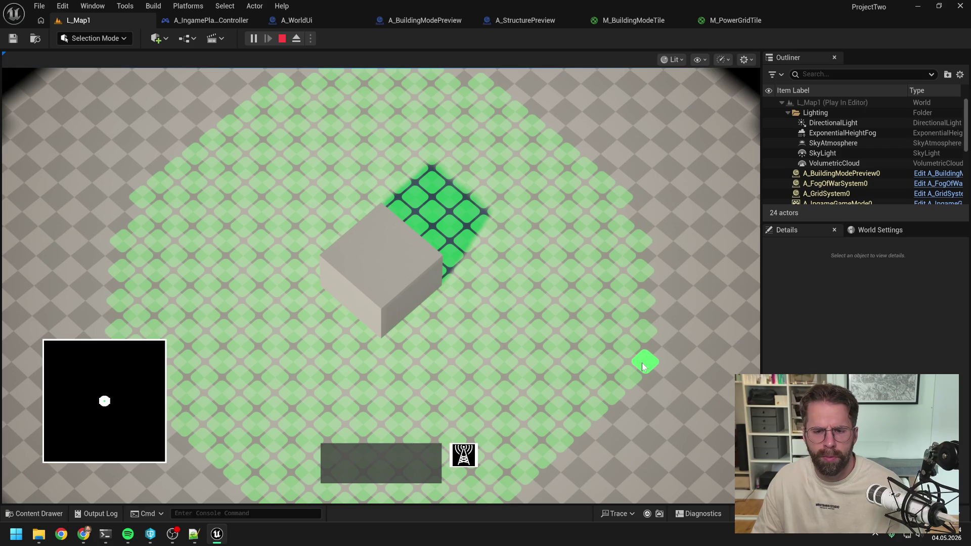
{"action": "key", "text": "Escape"}
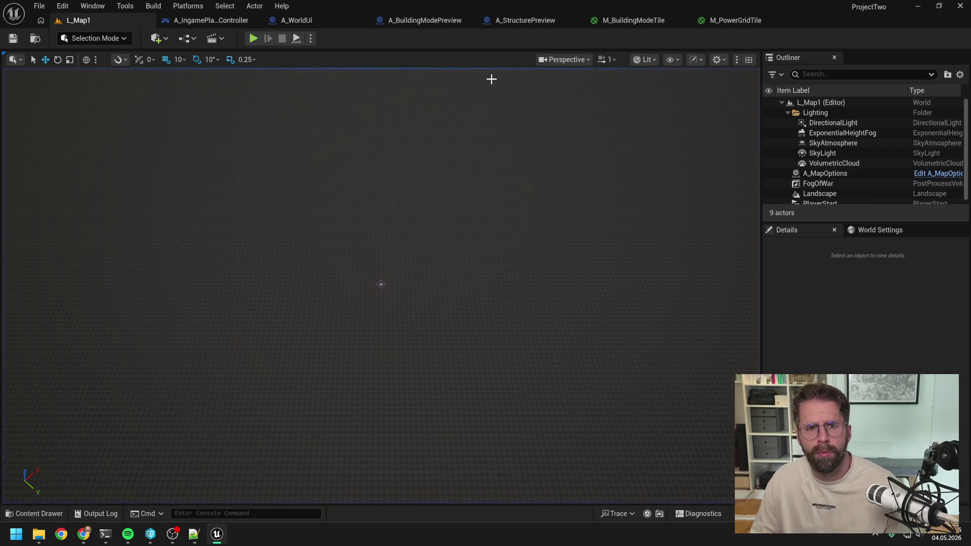
{"action": "left_click", "coordinate": [427, 20]}
{"action": "left_click", "coordinate": [516, 20]}
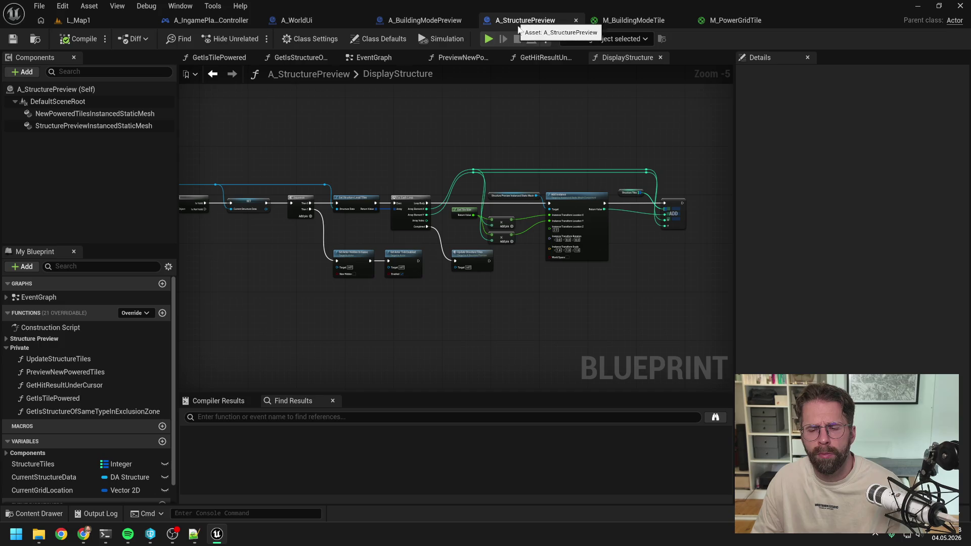
Step: Compare the M_BuildingModeTile and M_PowerGridTile graphs, inspecting the green constant colour node
{"action": "left_click", "coordinate": [650, 21]}
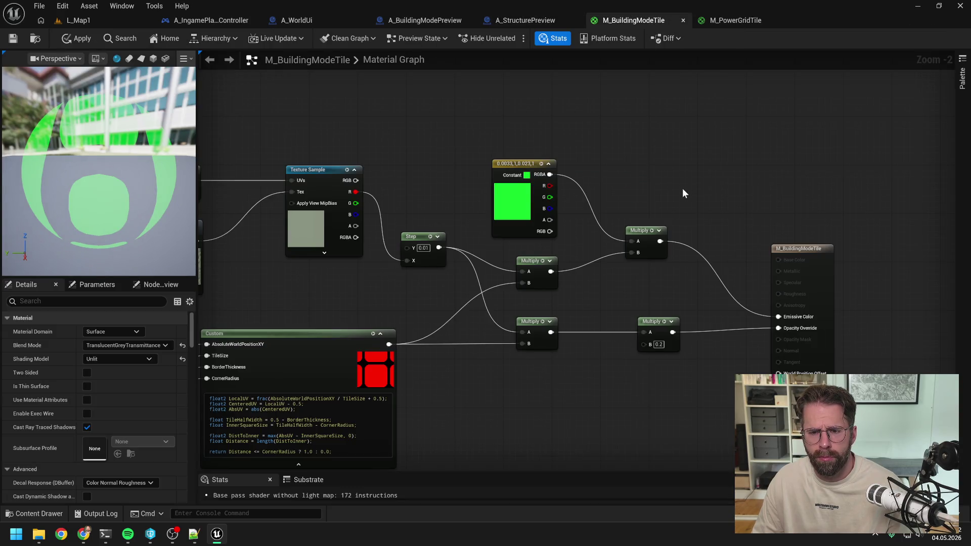
{"action": "left_click", "coordinate": [740, 21]}
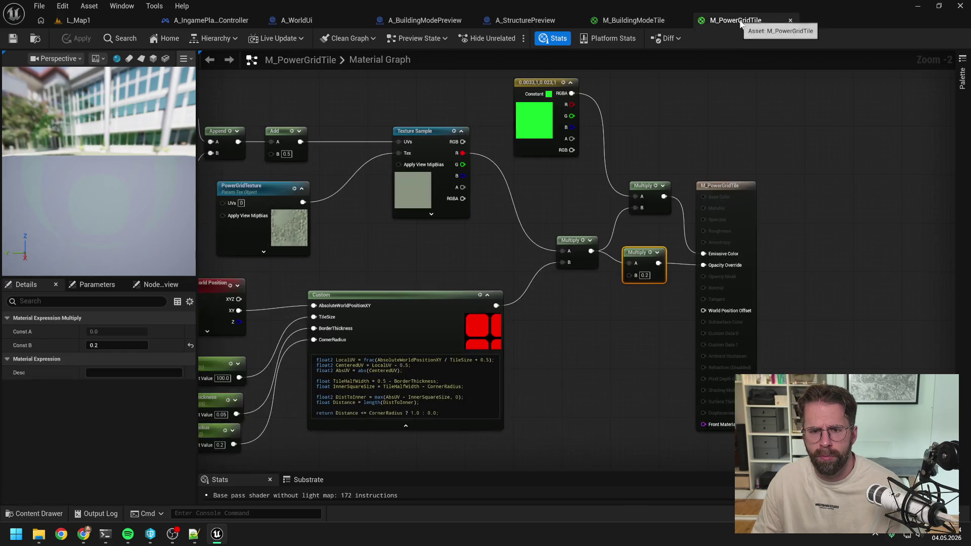
{"action": "left_click", "coordinate": [635, 18]}
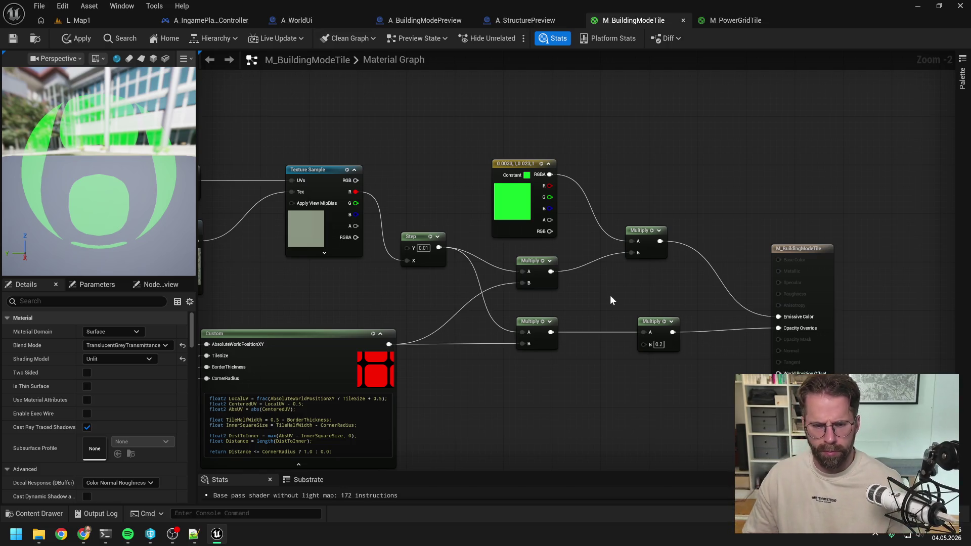
{"action": "scroll", "coordinate": [610, 295], "scroll_direction": "up", "scroll_amount": 1}
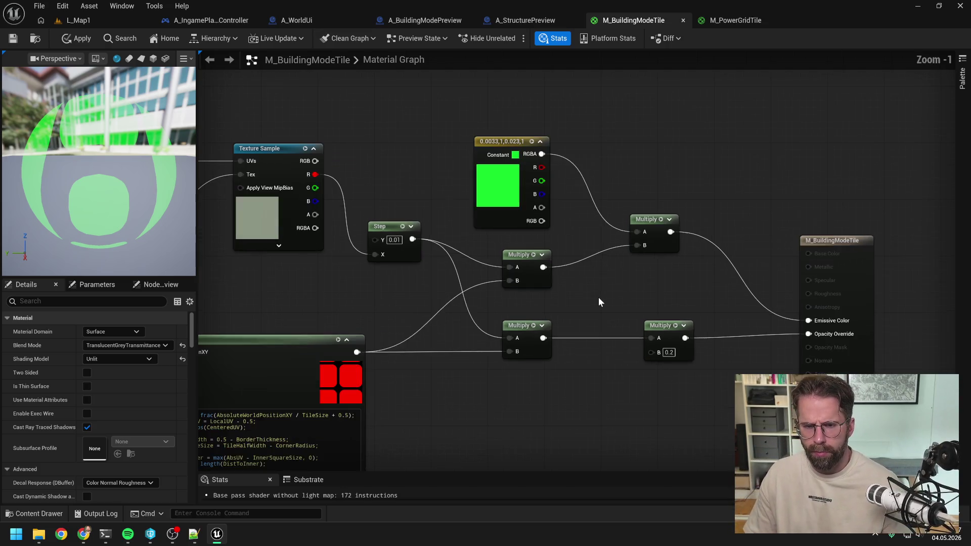
{"action": "left_click", "coordinate": [487, 145]}
{"action": "left_click", "coordinate": [642, 159]}
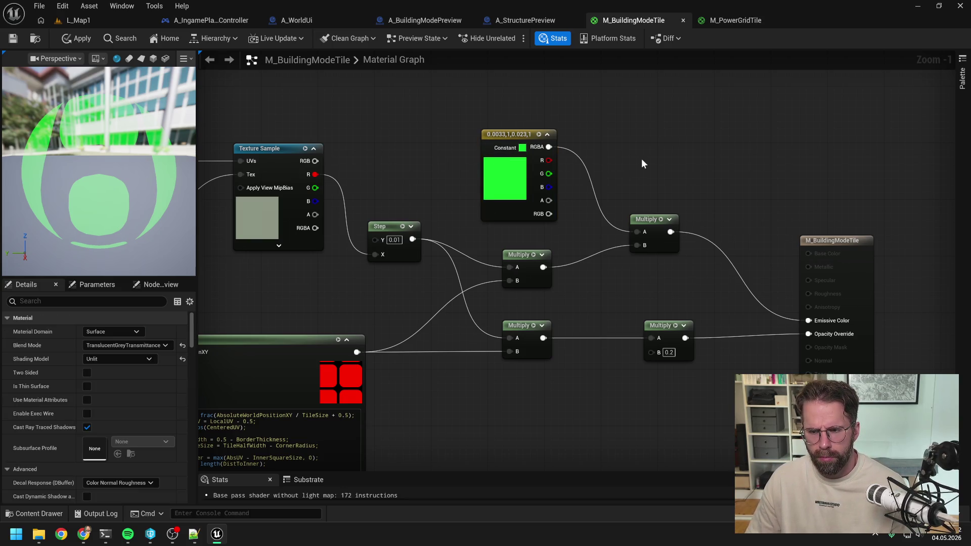
Step: Apply the pending M_BuildingModeTile changes and go back to L_Map1
{"action": "left_click", "coordinate": [738, 20]}
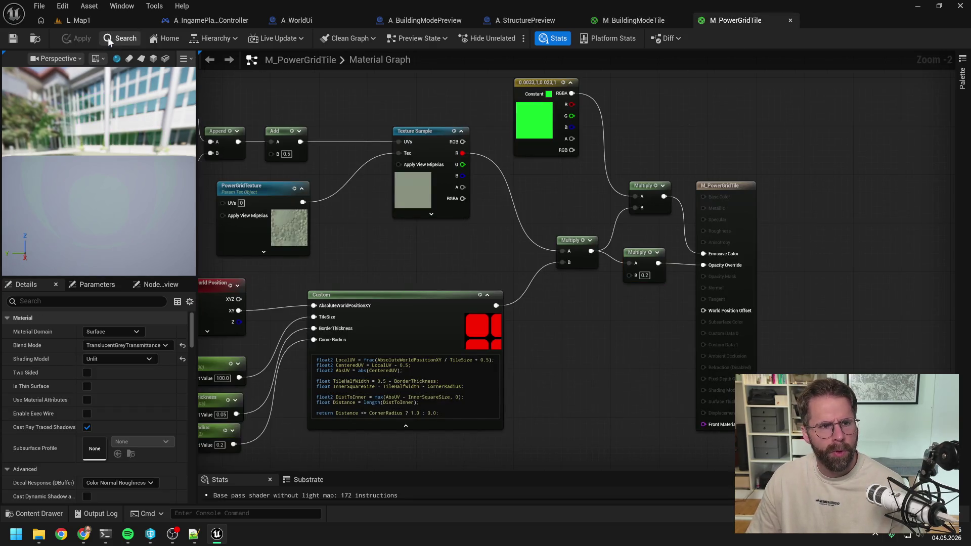
{"action": "left_click", "coordinate": [620, 20]}
{"action": "left_click", "coordinate": [75, 41]}
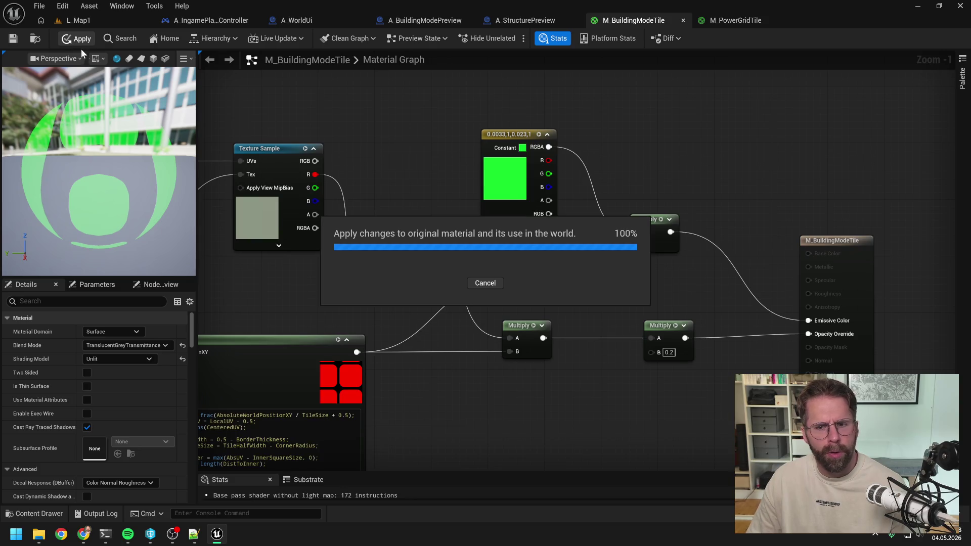
{"action": "left_click", "coordinate": [78, 20]}
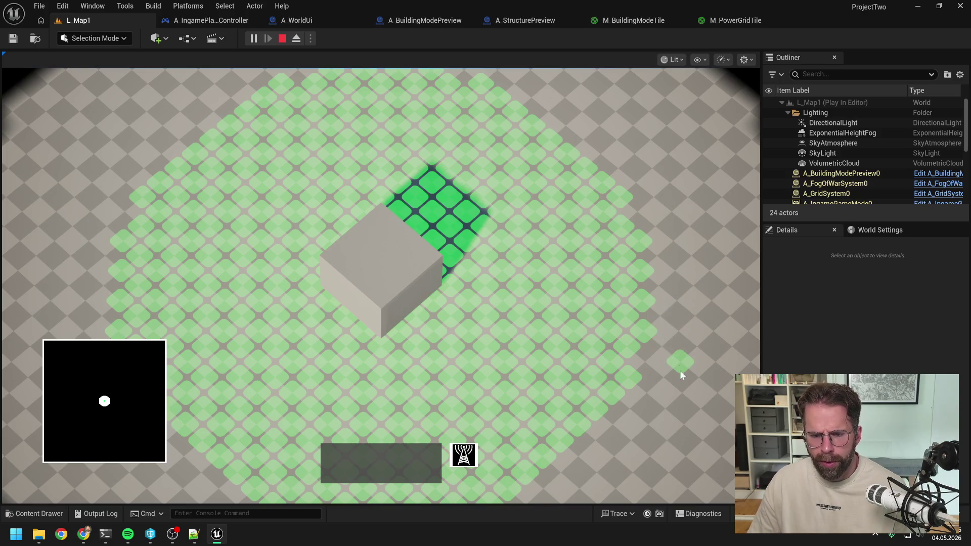
{"action": "scroll", "coordinate": [670, 371], "scroll_direction": "down", "scroll_amount": 2}
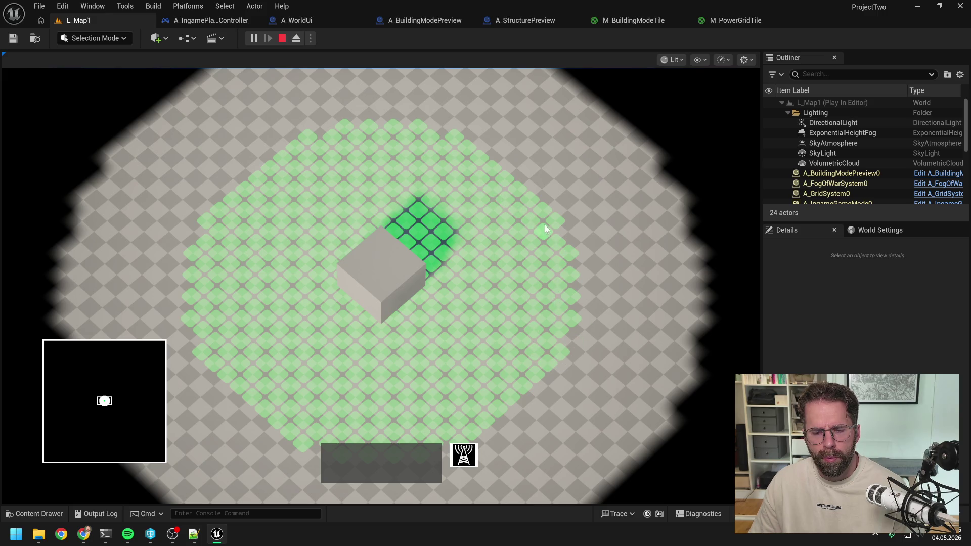
{"action": "key", "text": "Escape"}
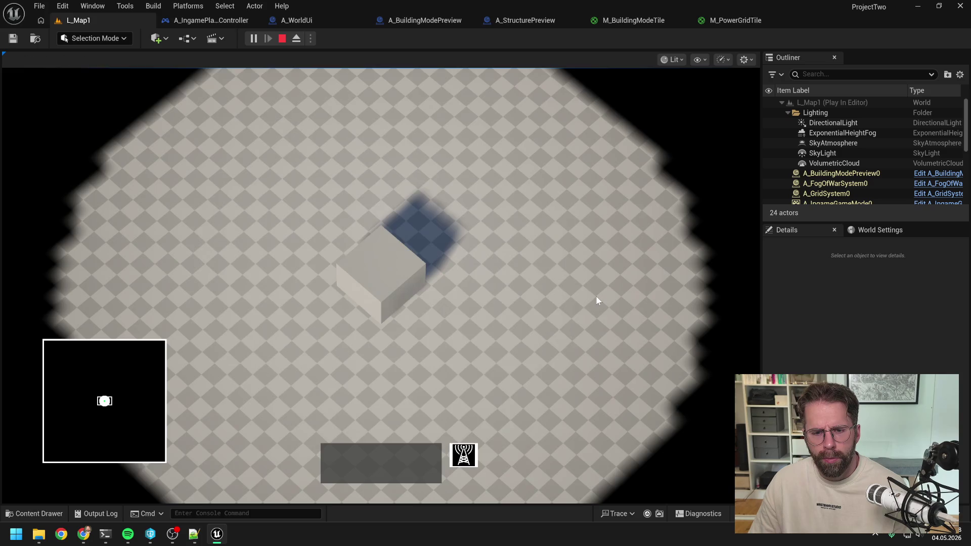
{"action": "key", "text": "Escape"}
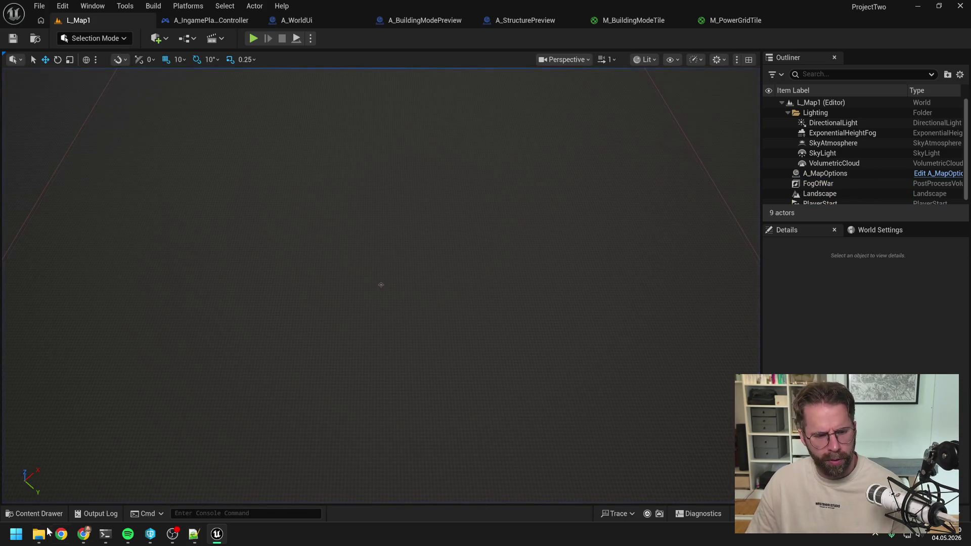
Step: Start Steam via Start-menu search, dismiss its popup, and launch They Are Billions from the Library
{"action": "left_click", "coordinate": [16, 535]}
{"action": "type", "text": "steam"}
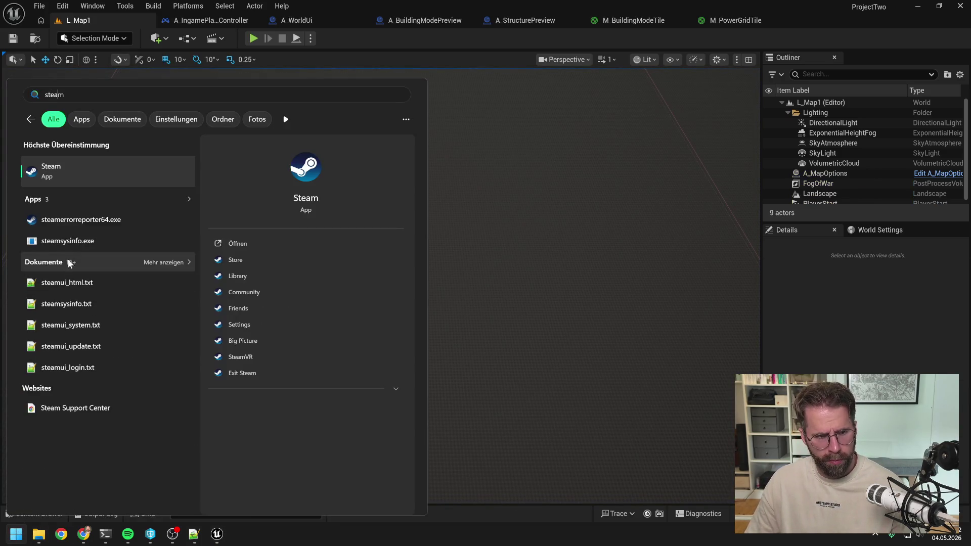
{"action": "left_click", "coordinate": [93, 173]}
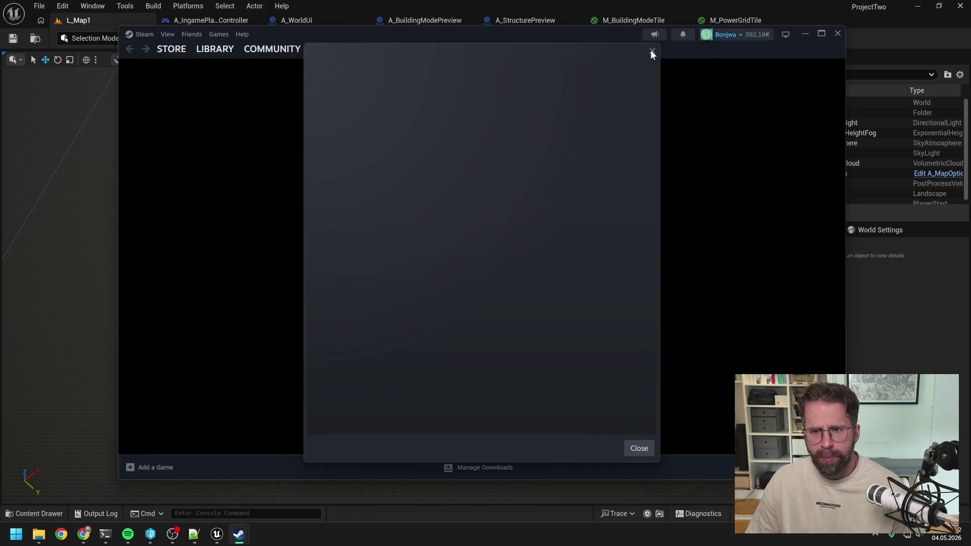
{"action": "left_click", "coordinate": [652, 50]}
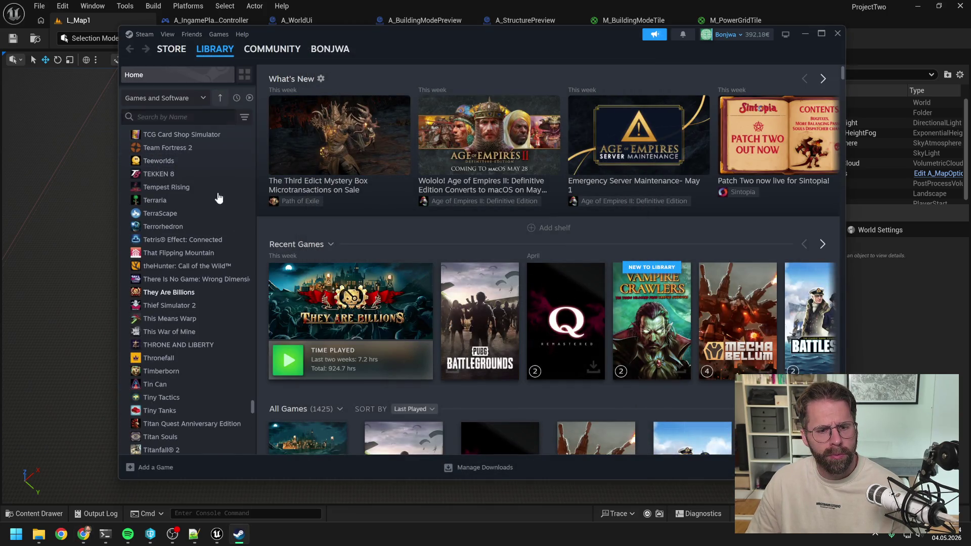
{"action": "left_click", "coordinate": [288, 360]}
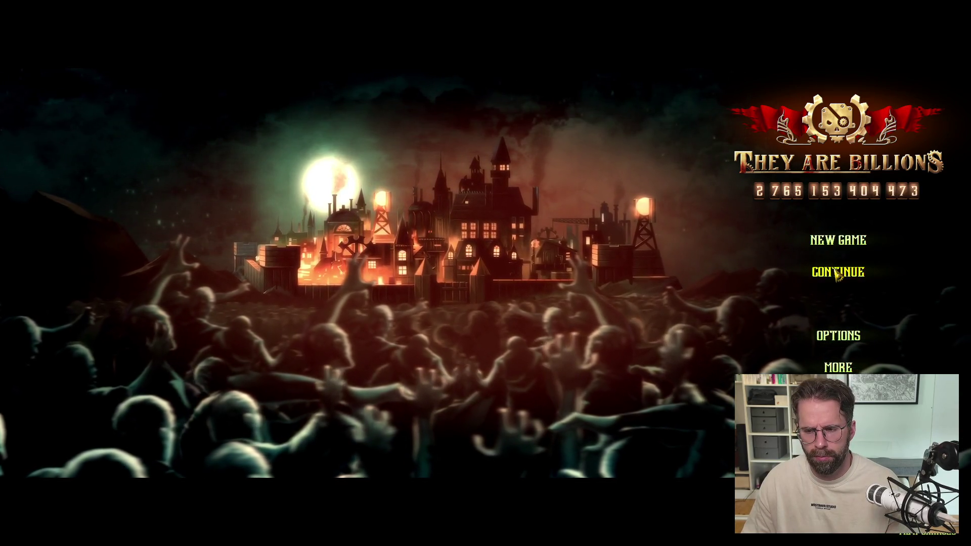
Step: Open the Continue save list, choose the TESTEST save, and load it
{"action": "left_click", "coordinate": [835, 274]}
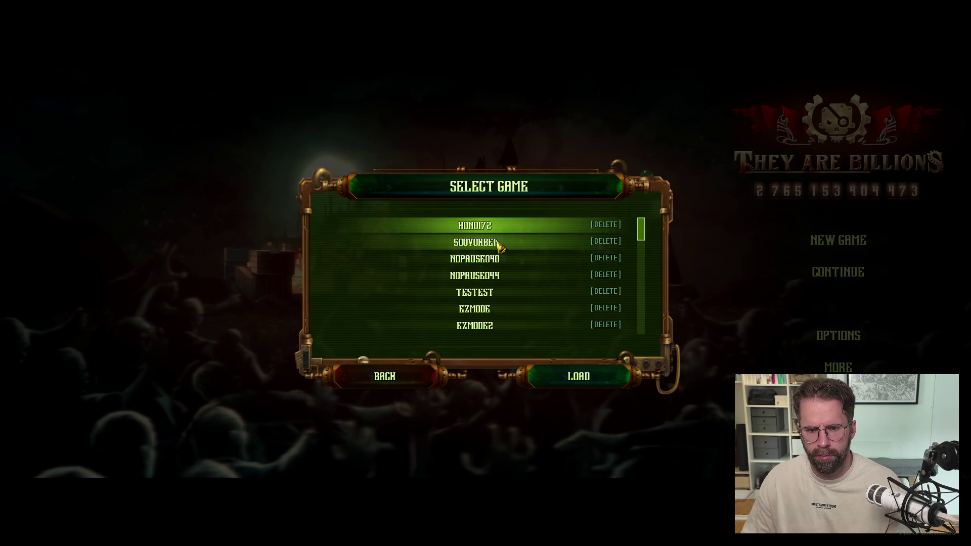
{"action": "left_click", "coordinate": [498, 296]}
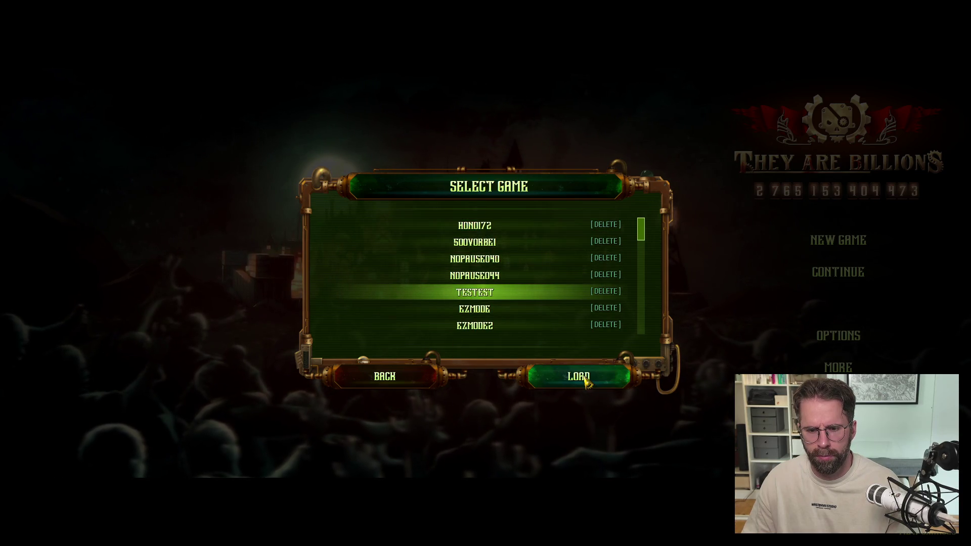
{"action": "left_click", "coordinate": [580, 375]}
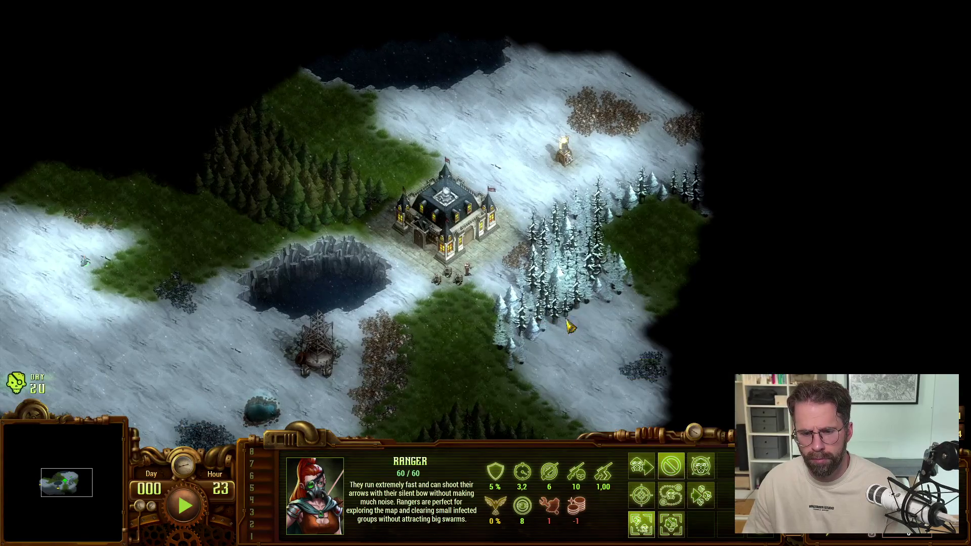
Step: Select the Command Center and place a Tent on grass just north of it
{"action": "key", "text": "c"}
{"action": "left_click", "coordinate": [642, 465]}
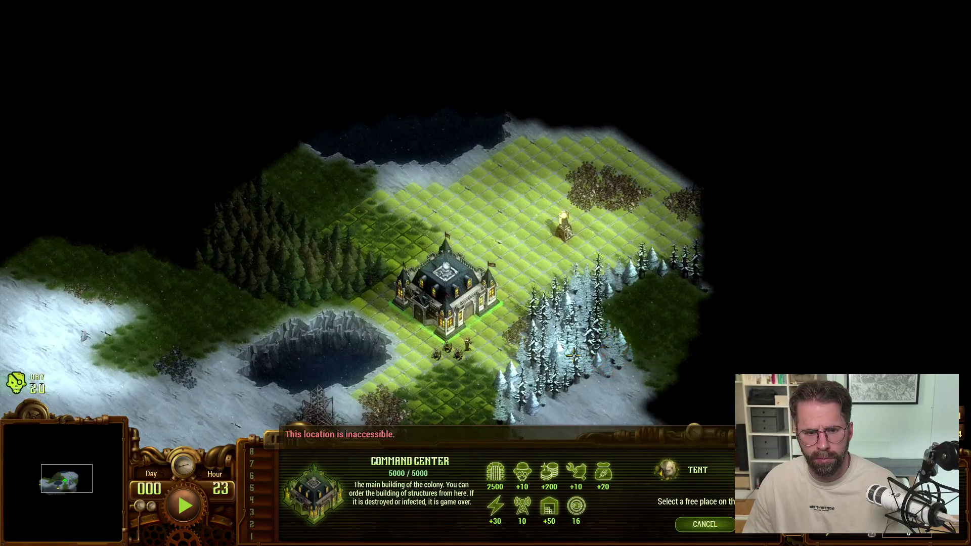
{"action": "scroll", "coordinate": [573, 355], "scroll_direction": "up", "scroll_amount": 3}
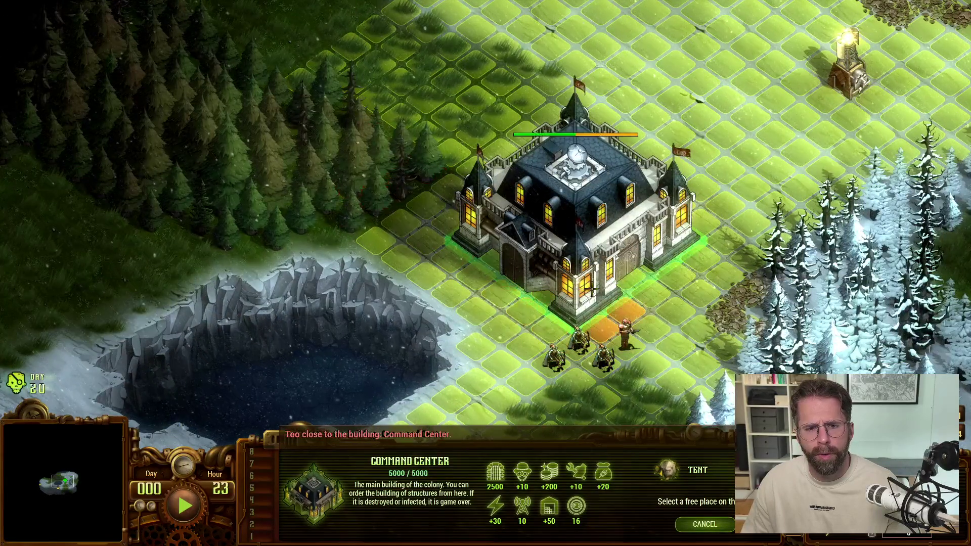
{"action": "key", "text": "s"}
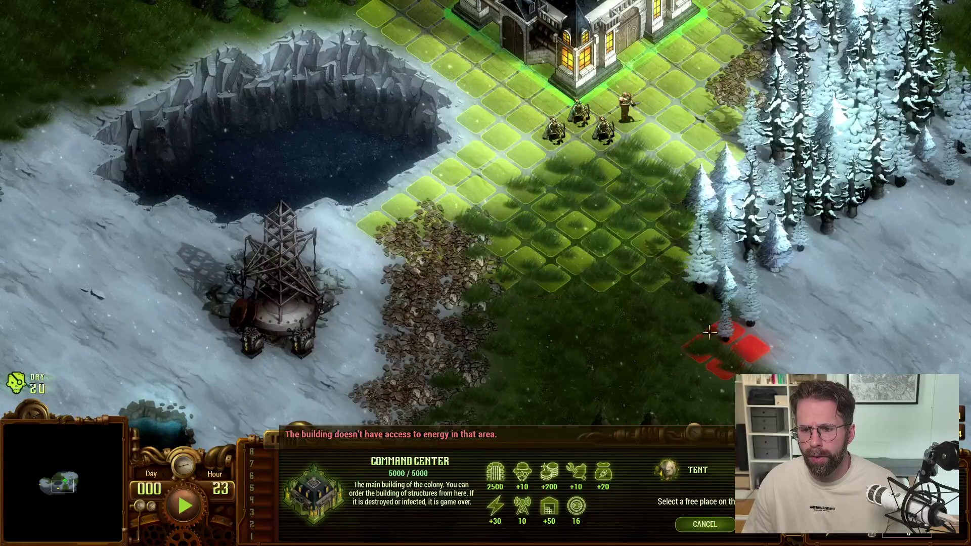
{"action": "key", "text": "w"}
{"action": "key", "text": "h"}
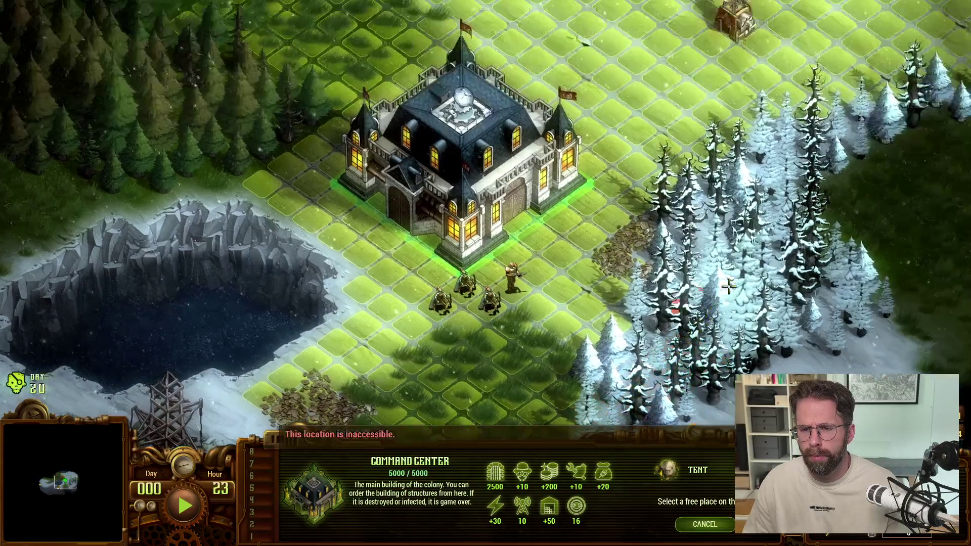
{"action": "scroll", "coordinate": [759, 311], "scroll_direction": "down", "scroll_amount": 3}
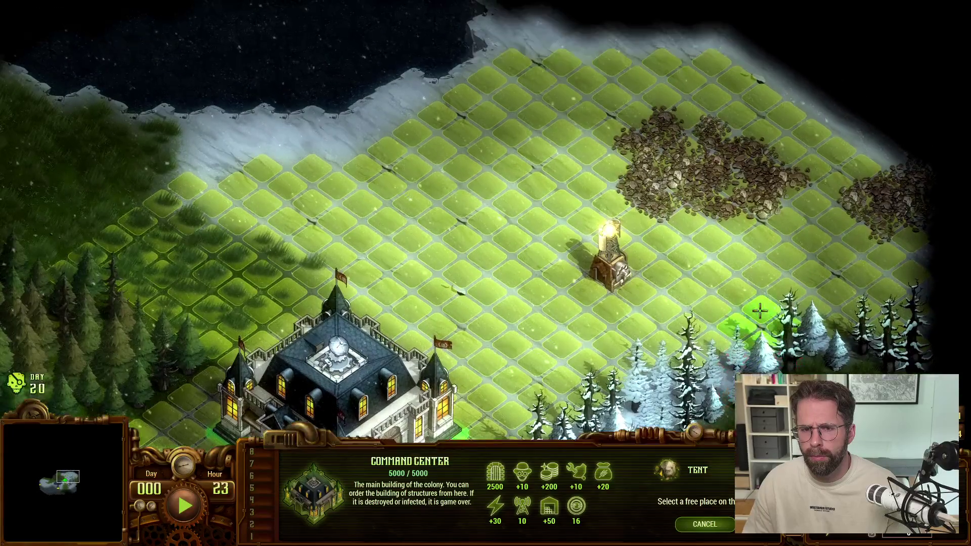
{"action": "scroll", "coordinate": [759, 294], "scroll_direction": "up", "scroll_amount": 2}
{"action": "scroll", "coordinate": [757, 294], "scroll_direction": "down", "scroll_amount": 2}
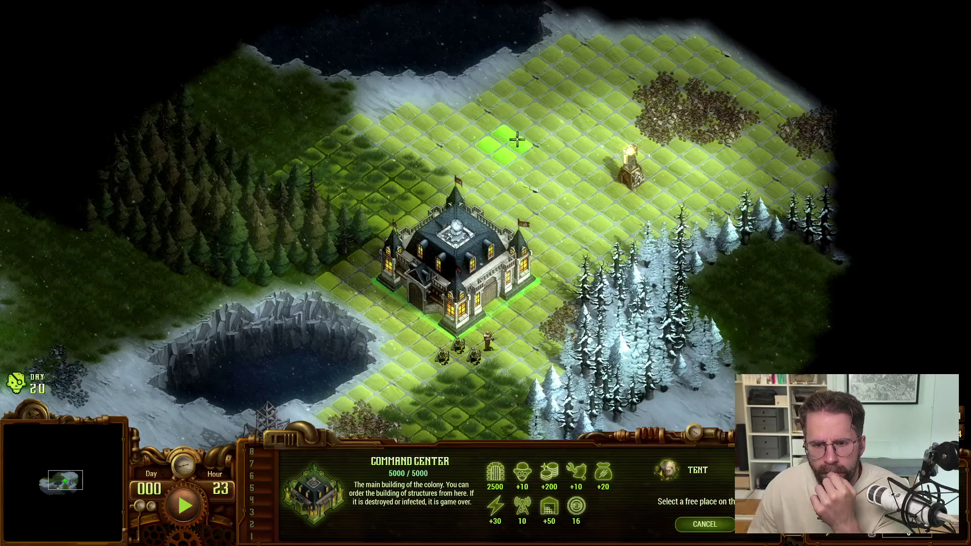
{"action": "left_click", "coordinate": [734, 314]}
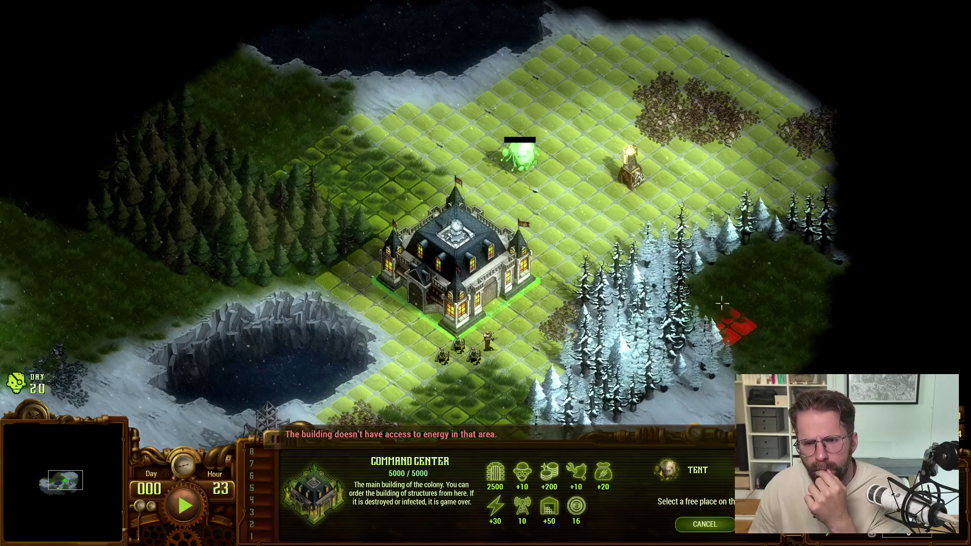
{"action": "right_click", "coordinate": [724, 310]}
Step: Resume the game and try placing more tents near the forest, then cancel placement
{"action": "key", "text": "space"}
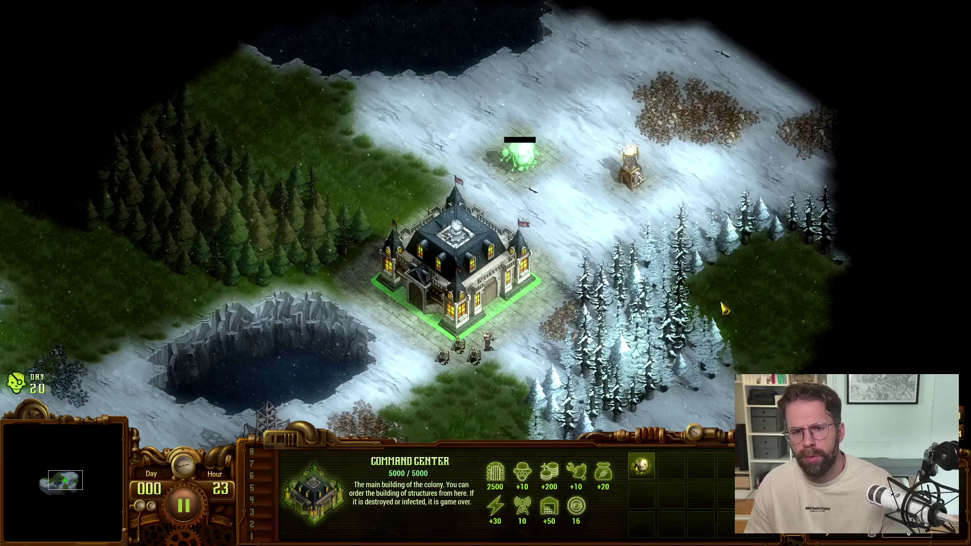
{"action": "left_click", "coordinate": [642, 465]}
{"action": "left_click", "coordinate": [754, 326]}
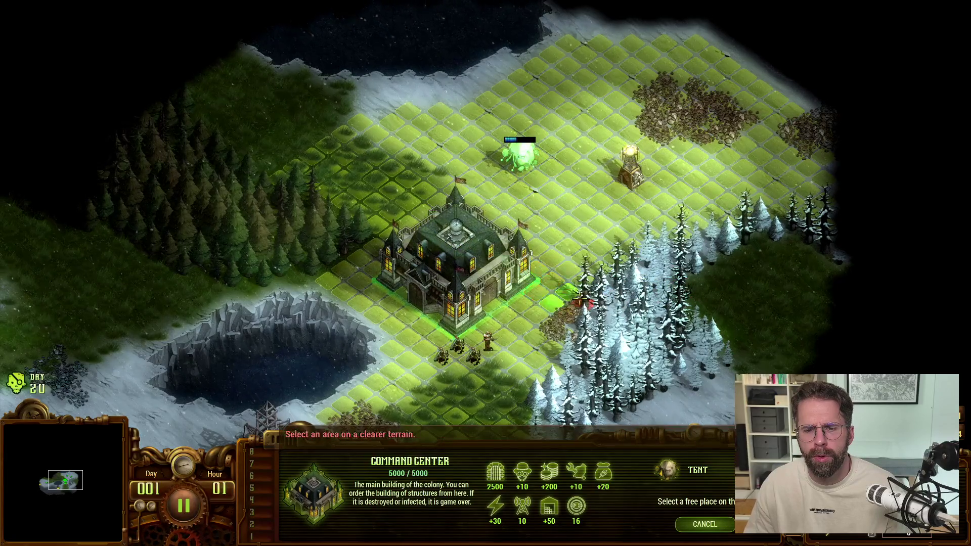
{"action": "left_click", "coordinate": [692, 286]}
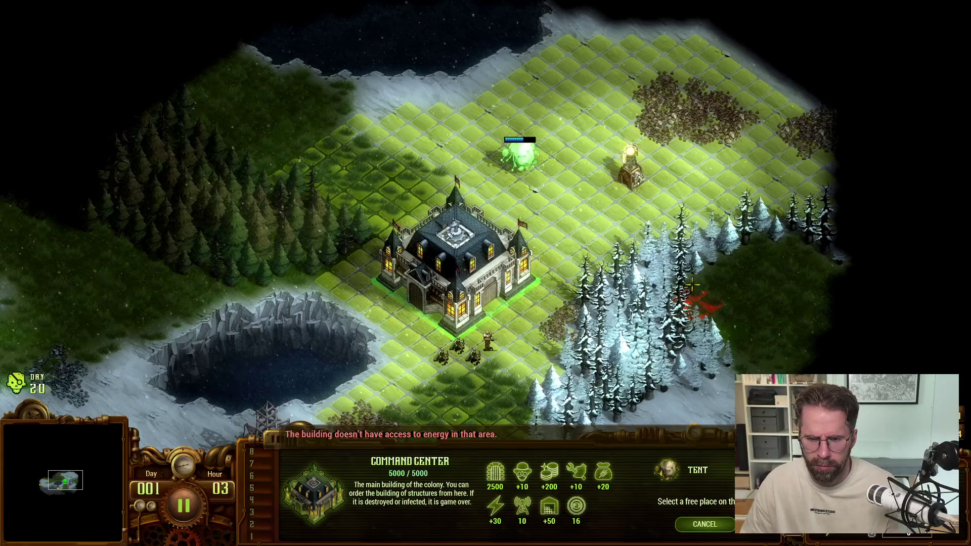
{"action": "scroll", "coordinate": [692, 285], "scroll_direction": "down", "scroll_amount": 2}
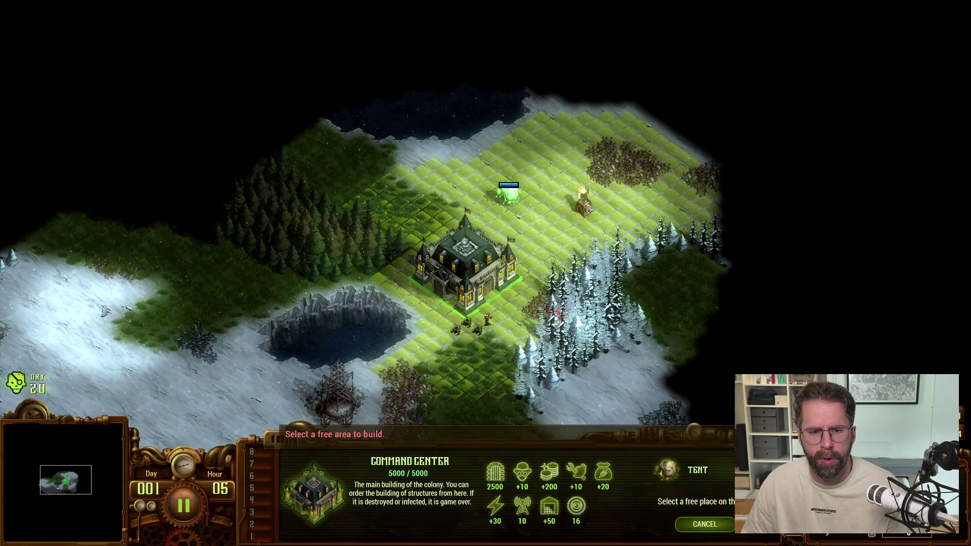
{"action": "right_click", "coordinate": [575, 324]}
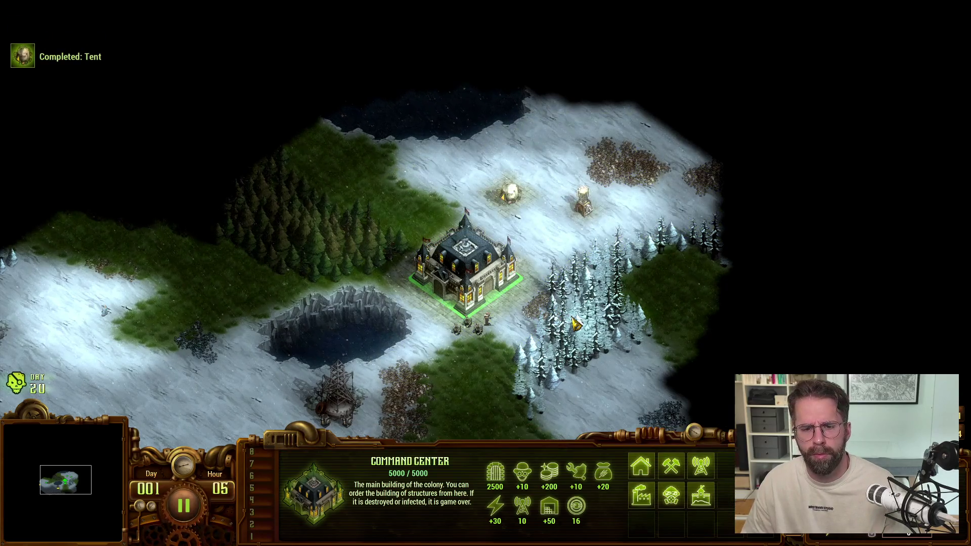
Step: Save and exit the game, then return to the Unreal editor
{"action": "key", "text": "Escape"}
{"action": "left_click", "coordinate": [828, 318]}
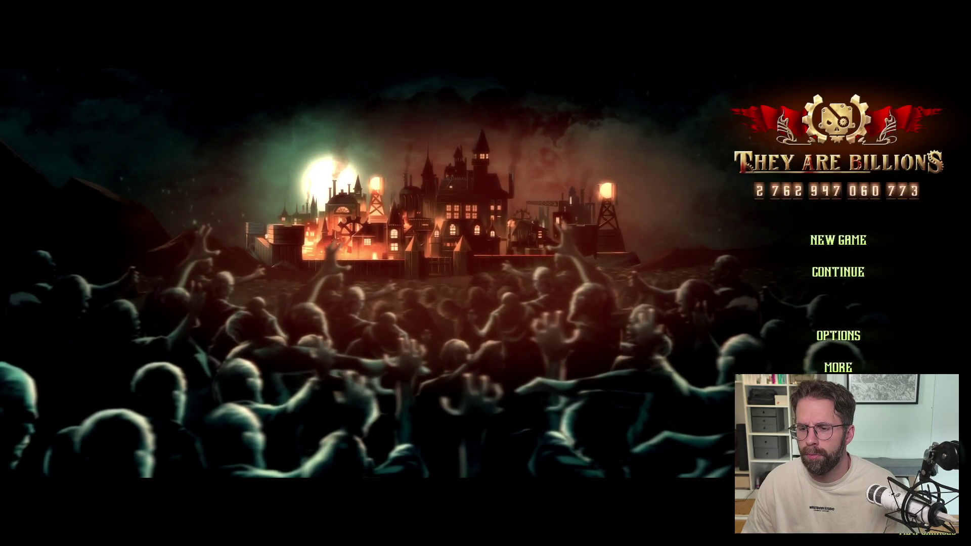
{"action": "key", "text": "alt+Tab"}
{"action": "left_click", "coordinate": [882, 338]}
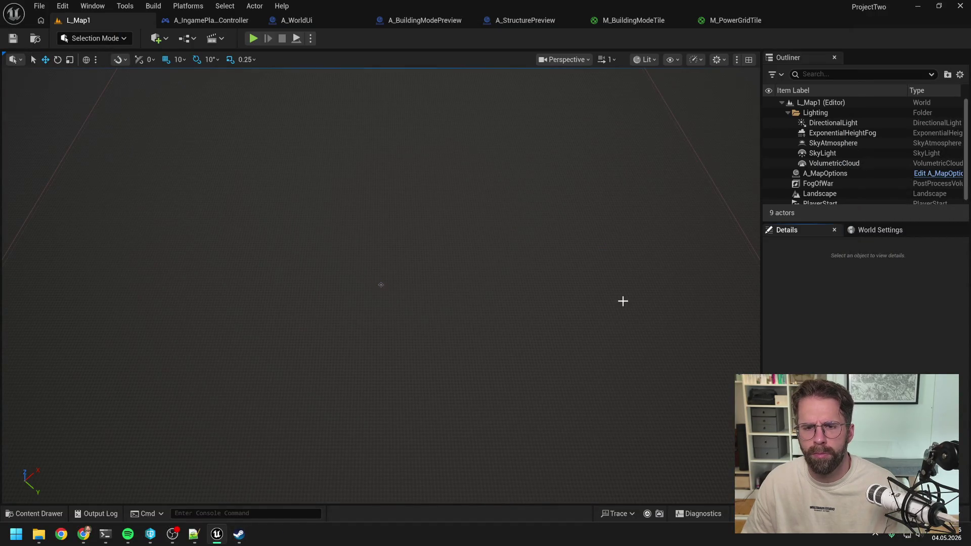
{"action": "left_click", "coordinate": [252, 39]}
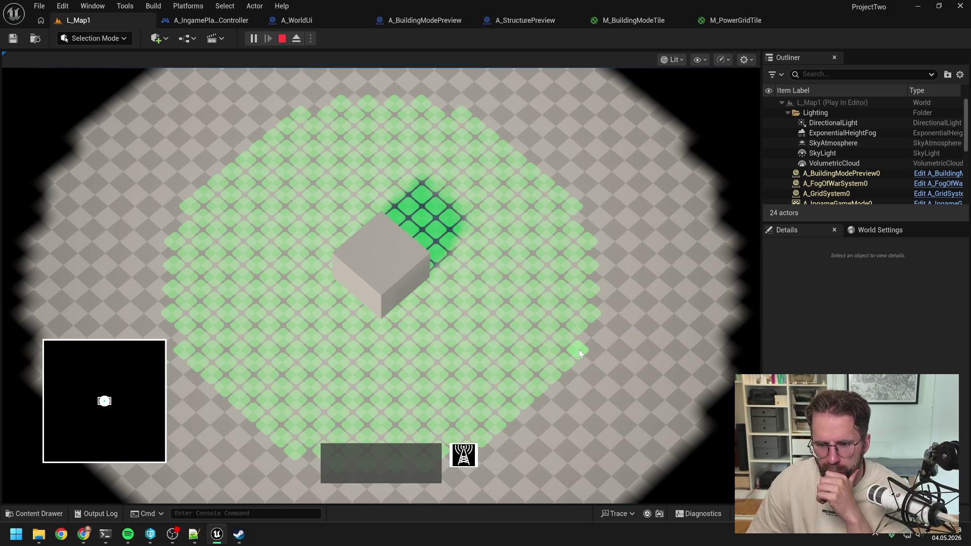
{"action": "scroll", "coordinate": [597, 379], "scroll_direction": "up", "scroll_amount": 2}
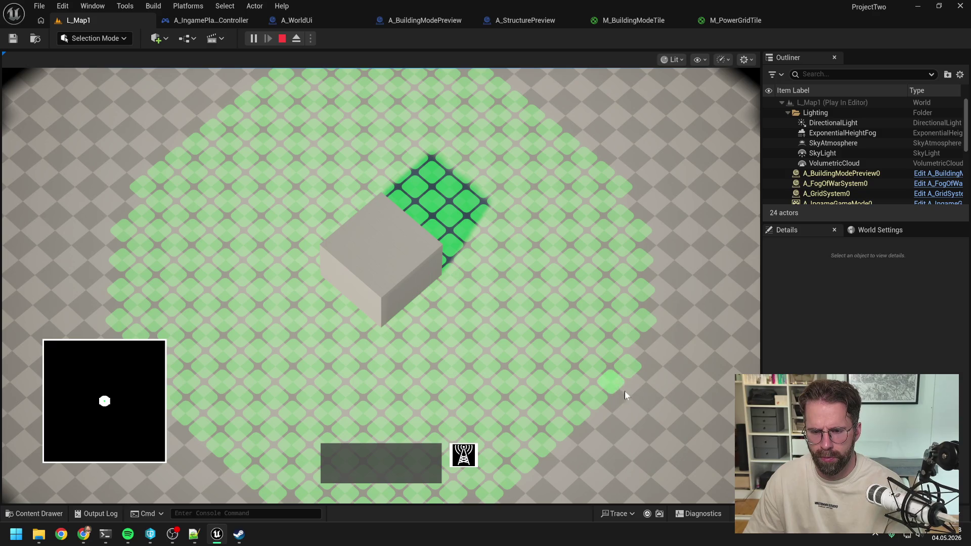
{"action": "scroll", "coordinate": [652, 387], "scroll_direction": "down", "scroll_amount": 1}
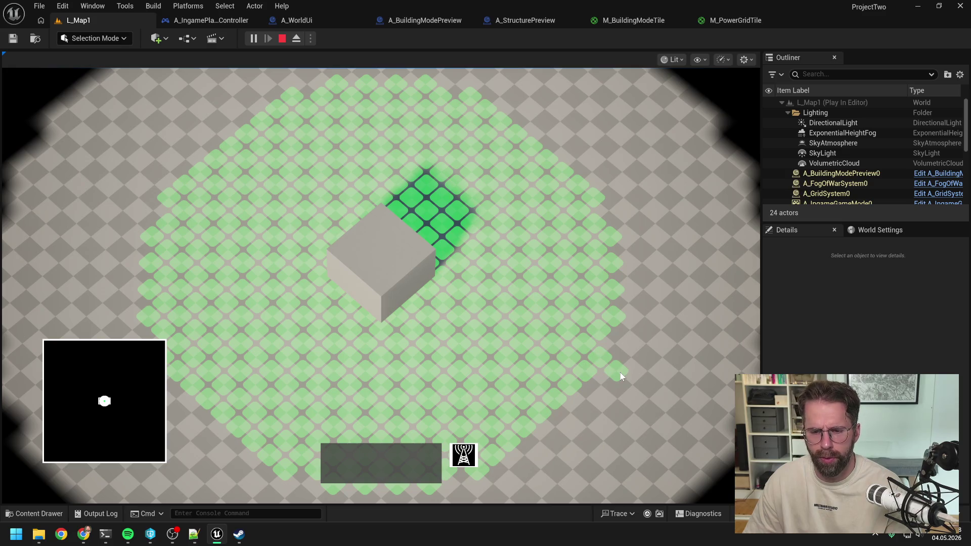
{"action": "key", "text": "Escape"}
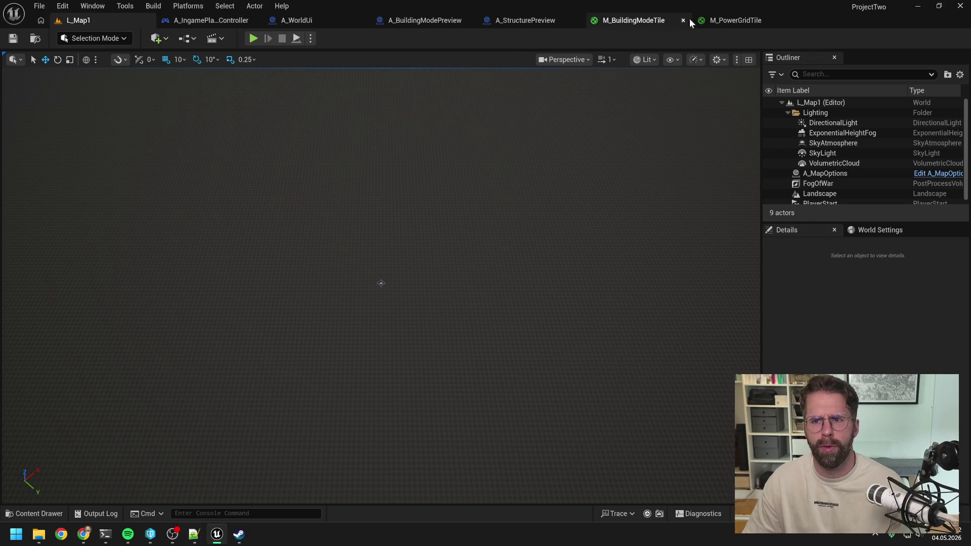
Step: Switch to the M_PowerGridTile material graph tab
{"action": "left_click", "coordinate": [744, 20]}
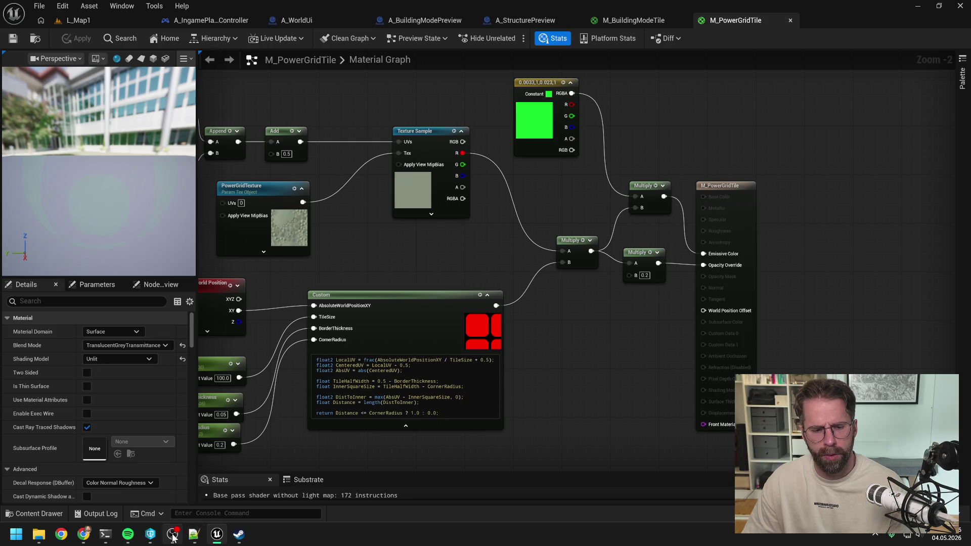
{"action": "mouse_move", "coordinate": [173, 536]}
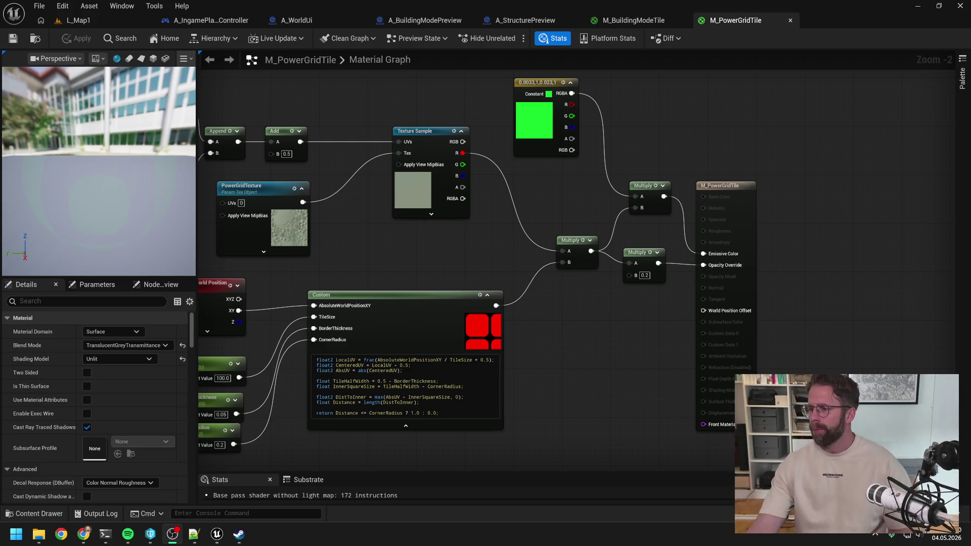
Step: Test-play L_Map1, pick the power tower to show its green grid tiles, pan around, then stop
{"action": "left_click", "coordinate": [608, 323]}
{"action": "left_click_drag", "start_coordinate": [446, 242], "coordinate": [524, 220]}
{"action": "left_click", "coordinate": [107, 20]}
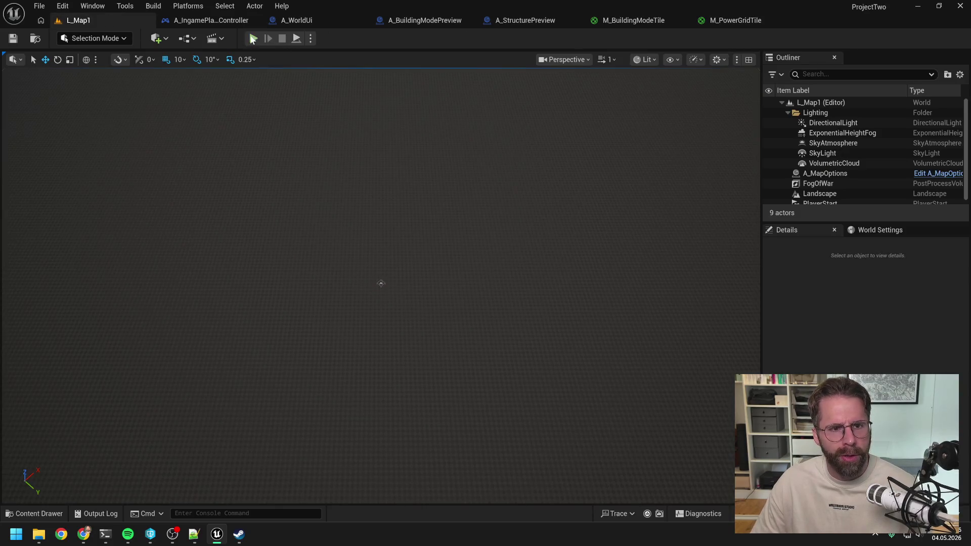
{"action": "left_click", "coordinate": [254, 38]}
{"action": "left_click", "coordinate": [464, 456]}
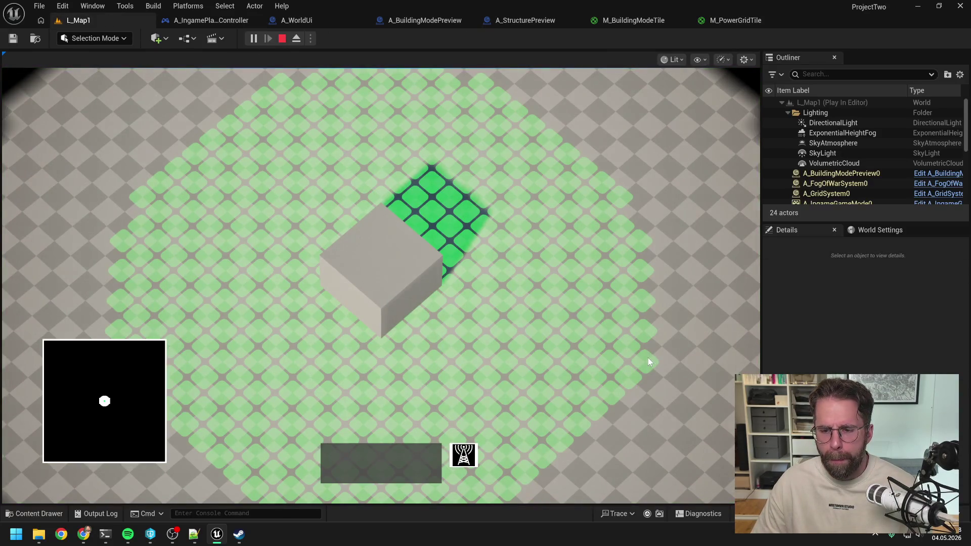
{"action": "key", "text": "d"}
{"action": "key", "text": "s"}
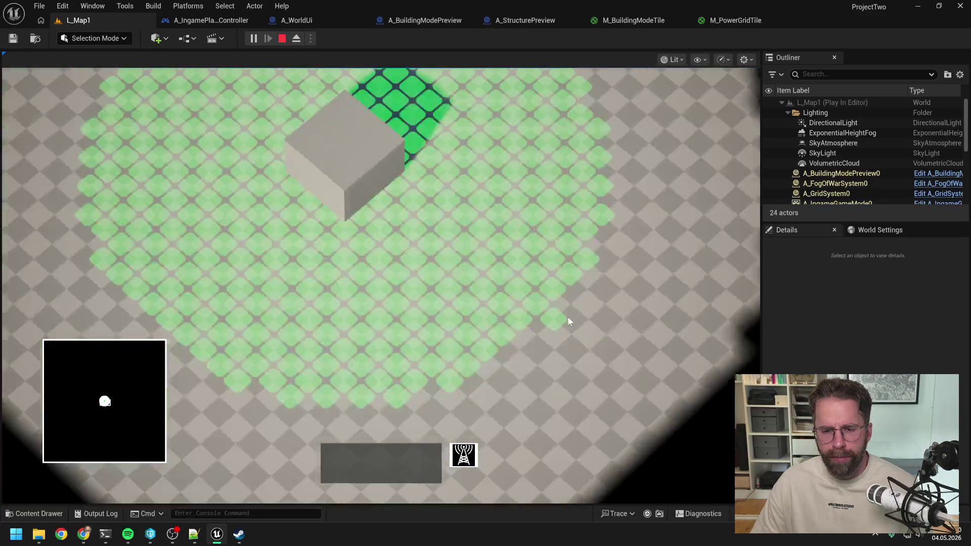
{"action": "right_click", "coordinate": [572, 314]}
{"action": "key", "text": "Escape"}
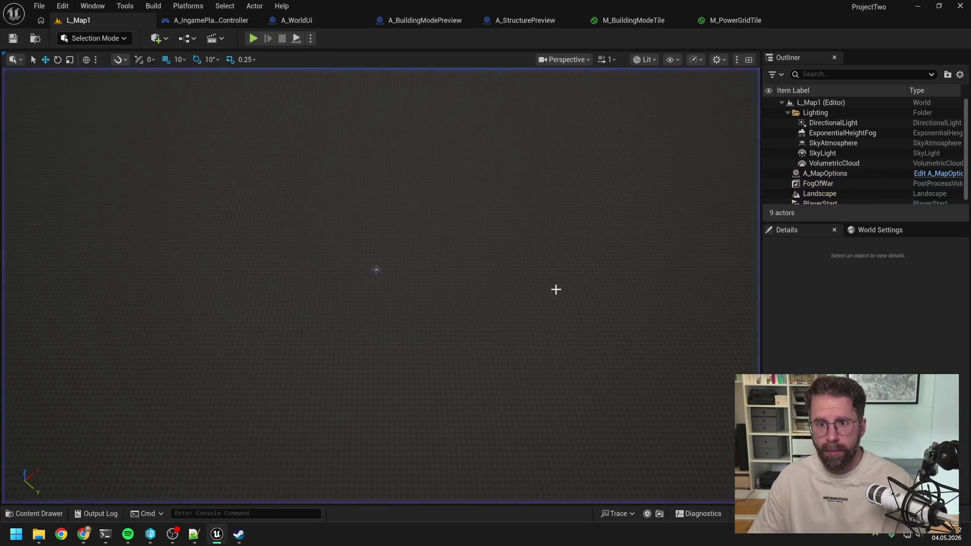
Step: In M_BuildingModeTile, select the Custom, Multiply, result and Absolute World Position nodes, then clear
{"action": "left_click", "coordinate": [629, 20]}
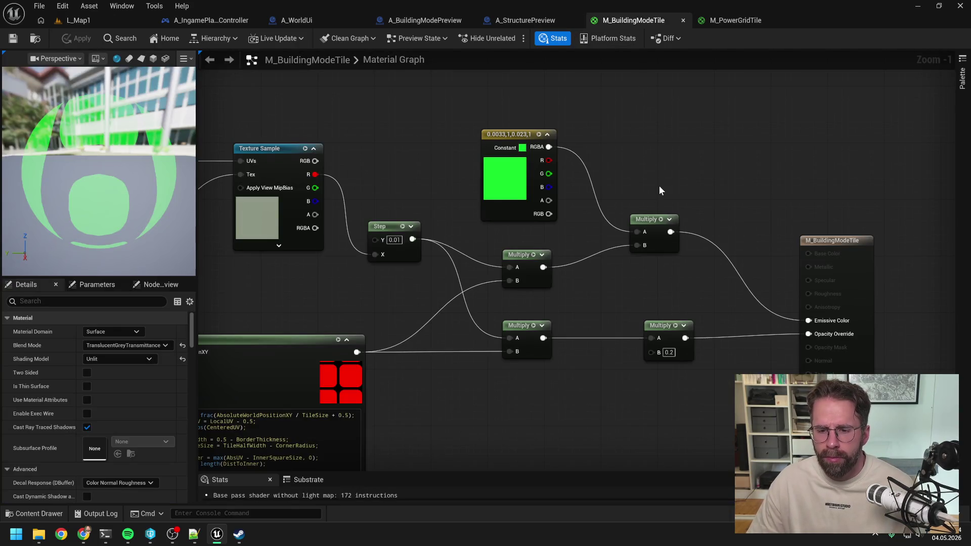
{"action": "scroll", "coordinate": [660, 187], "scroll_direction": "down", "scroll_amount": 2}
{"action": "left_click_drag", "start_coordinate": [566, 329], "coordinate": [657, 299]}
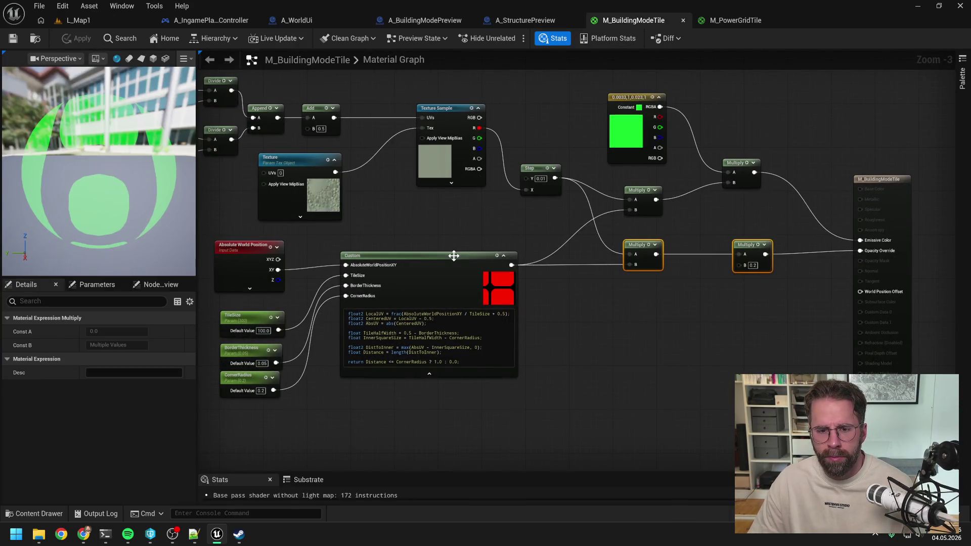
{"action": "left_click", "coordinate": [453, 256], "text": "ctrl"}
{"action": "left_click", "coordinate": [273, 264], "text": "ctrl"}
{"action": "left_click", "coordinate": [427, 230]}
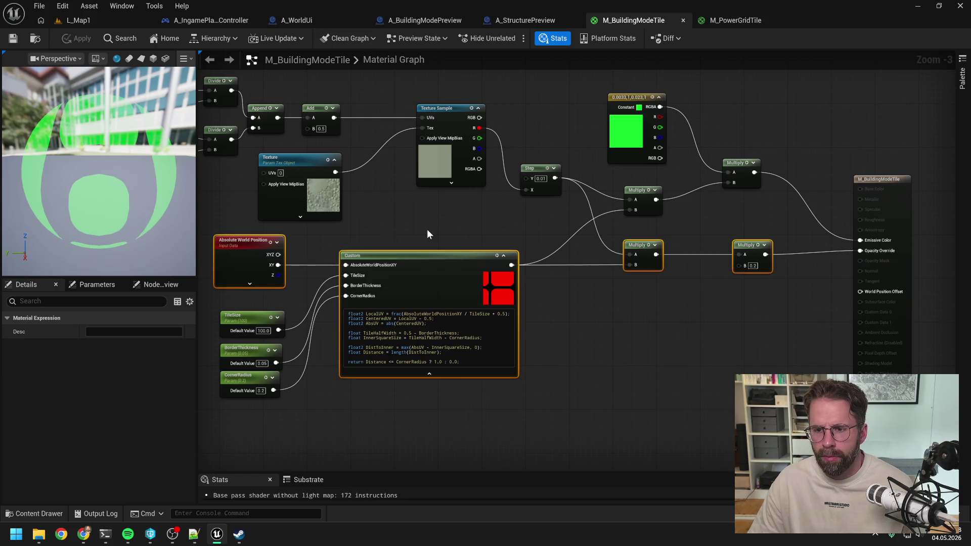
{"action": "left_click", "coordinate": [890, 182]}
{"action": "left_click", "coordinate": [753, 245], "text": "ctrl"}
{"action": "left_click", "coordinate": [642, 245], "text": "ctrl"}
{"action": "left_click", "coordinate": [430, 255], "text": "ctrl"}
{"action": "left_click", "coordinate": [249, 251], "text": "ctrl"}
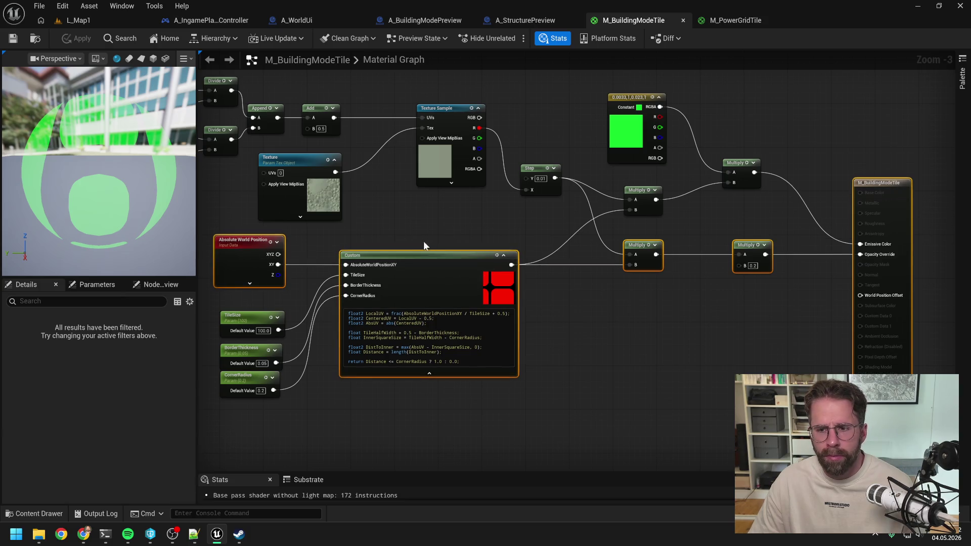
{"action": "left_click", "coordinate": [469, 217]}
Step: Stack TileSize, BorderThickness and CornerRadius in a column beside the Custom node
{"action": "left_click_drag", "start_coordinate": [491, 211], "coordinate": [582, 164]}
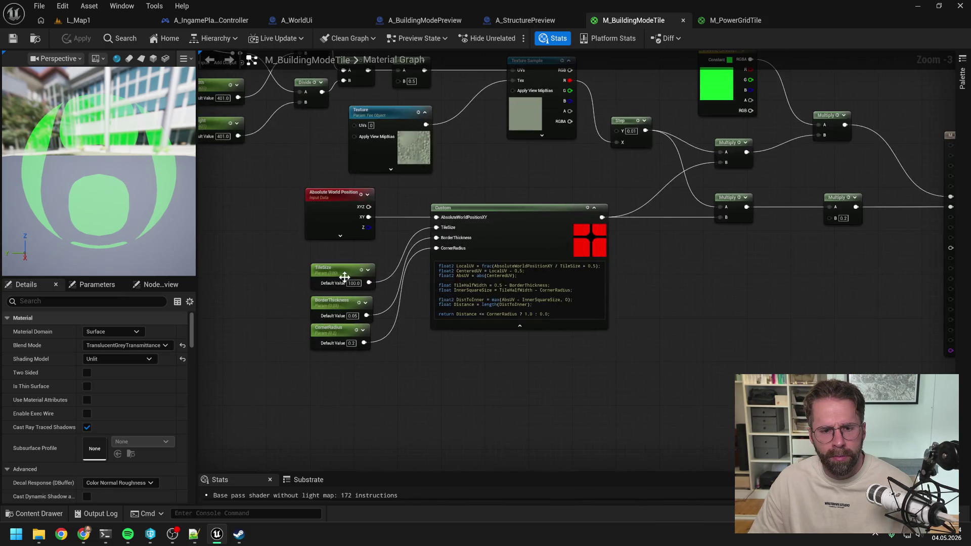
{"action": "left_click", "coordinate": [327, 260]}
{"action": "left_click_drag", "start_coordinate": [327, 260], "coordinate": [332, 255]}
{"action": "left_click_drag", "start_coordinate": [329, 300], "coordinate": [322, 283]}
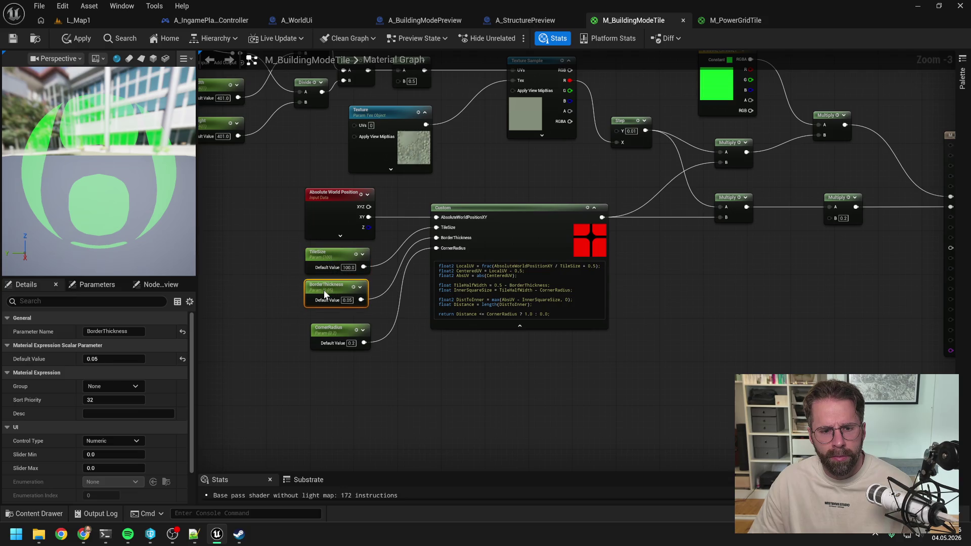
{"action": "left_click_drag", "start_coordinate": [340, 330], "coordinate": [335, 319]}
{"action": "left_click", "coordinate": [425, 354]}
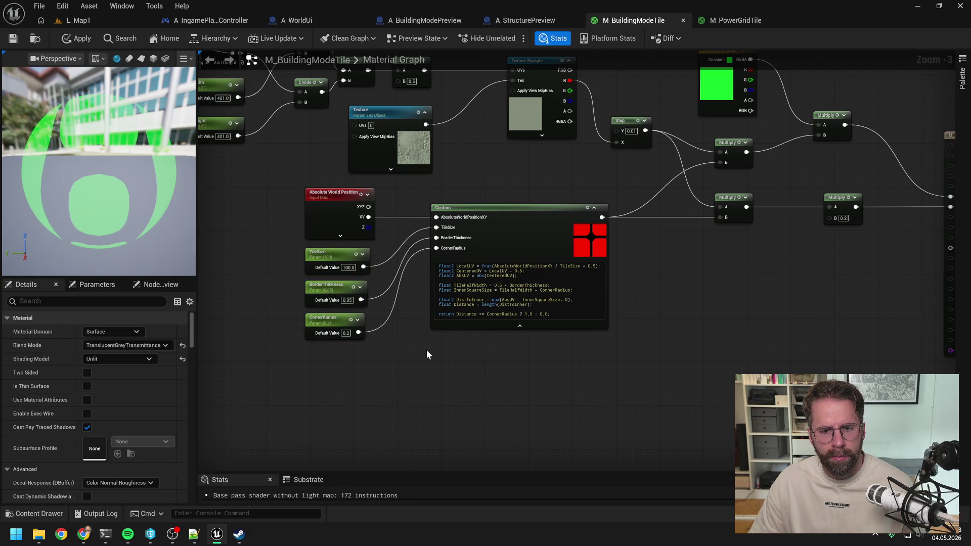
Step: Zoom out over the whole material, apply the changes, and bring up node search
{"action": "left_click_drag", "start_coordinate": [739, 289], "coordinate": [642, 309]}
{"action": "scroll", "coordinate": [642, 309], "scroll_direction": "down", "scroll_amount": 1}
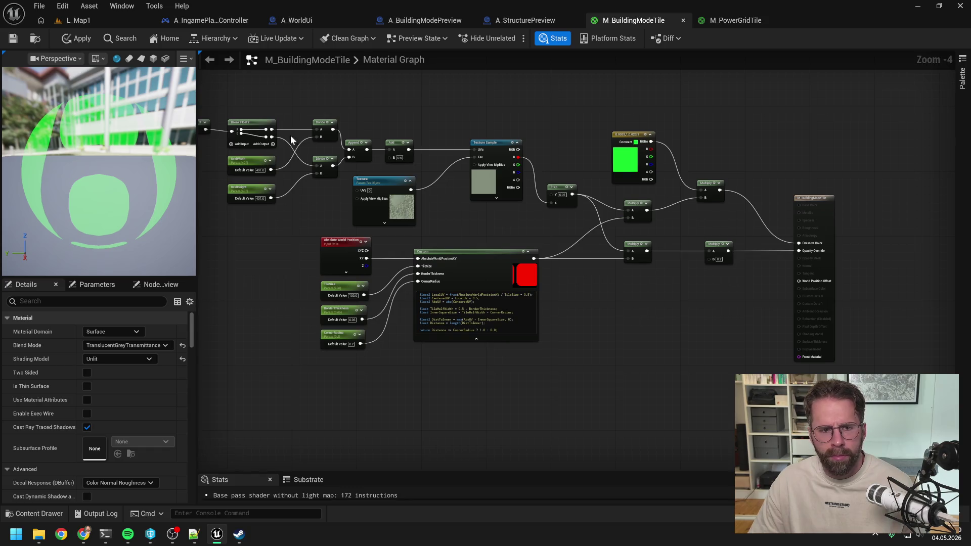
{"action": "left_click", "coordinate": [82, 39]}
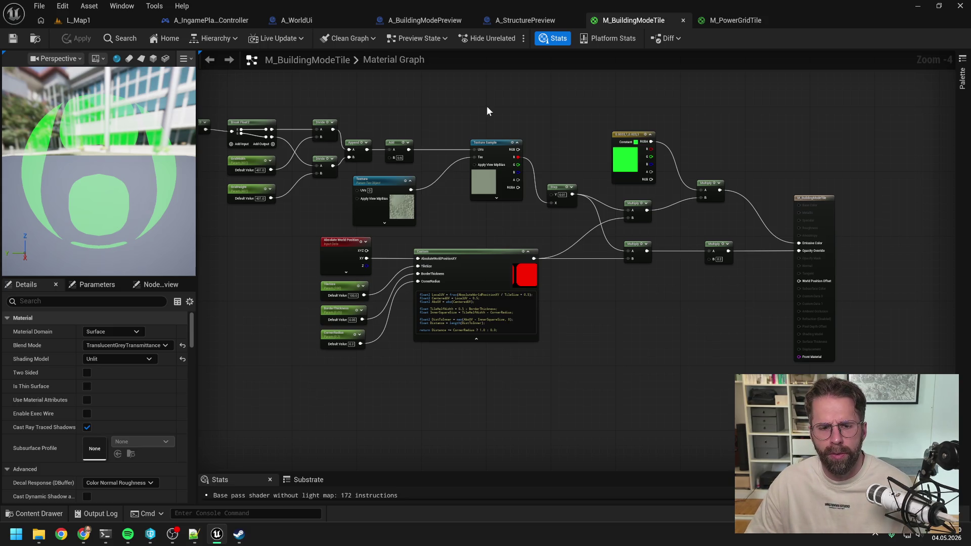
{"action": "right_click", "coordinate": [626, 313]}
{"action": "type", "text": "make f"}
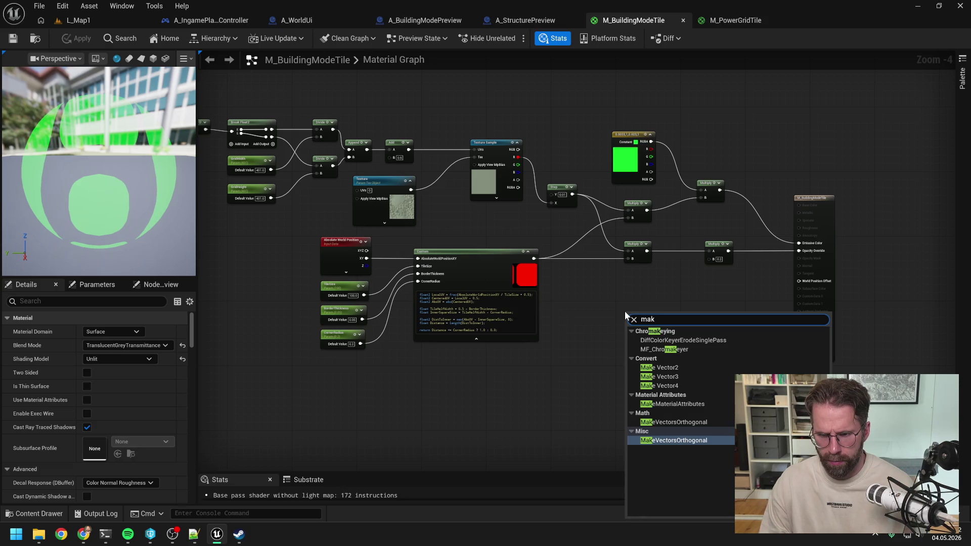
{"action": "key", "text": "BackSpace"}
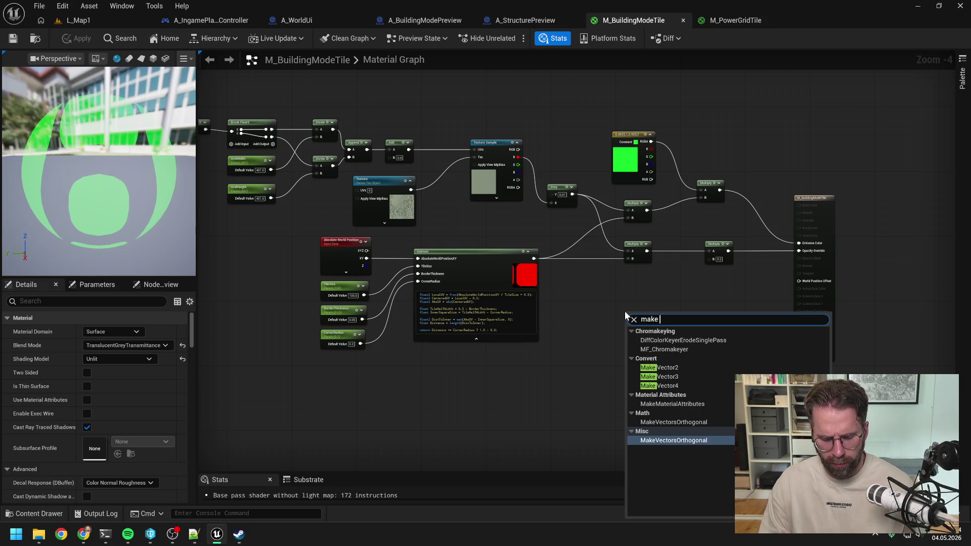
{"action": "type", "text": "ve"}
{"action": "key", "text": "BackSpace"}
{"action": "key", "text": "BackSpace"}
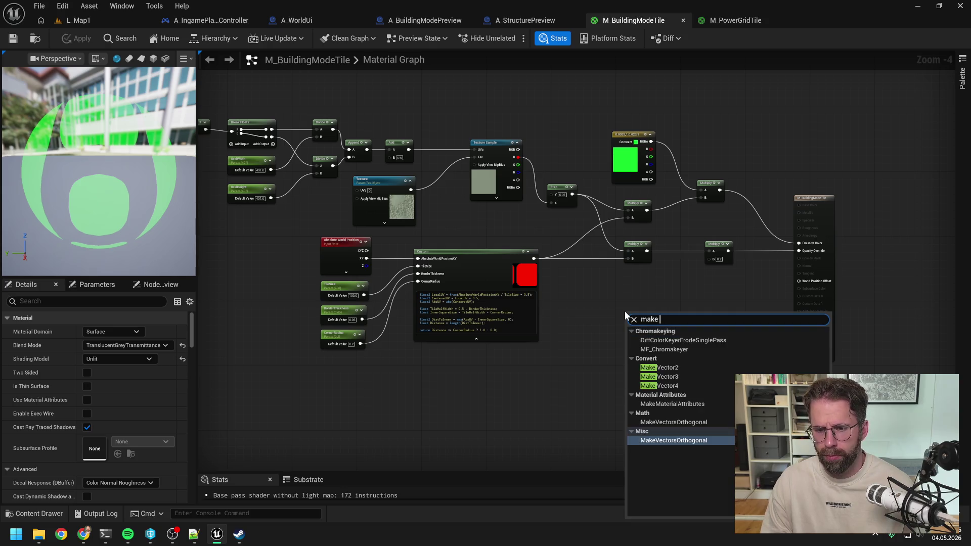
{"action": "type", "text": "b"}
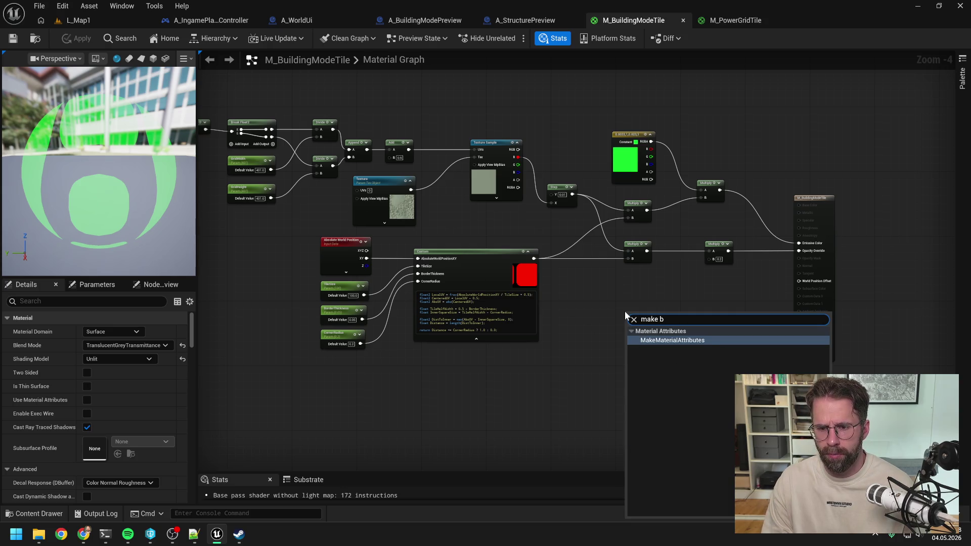
{"action": "key", "text": "BackSpace"}
{"action": "key", "text": "BackSpace"}
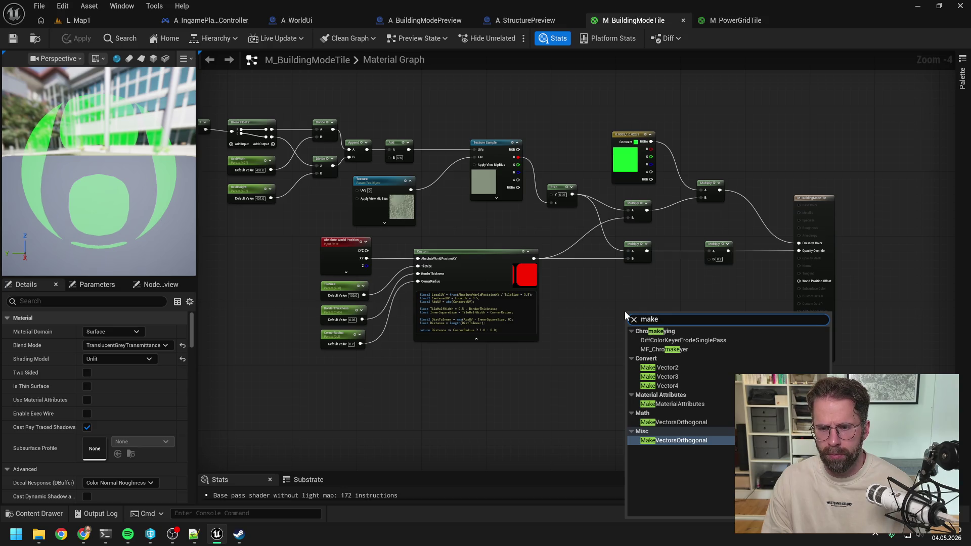
{"action": "key", "text": "Escape"}
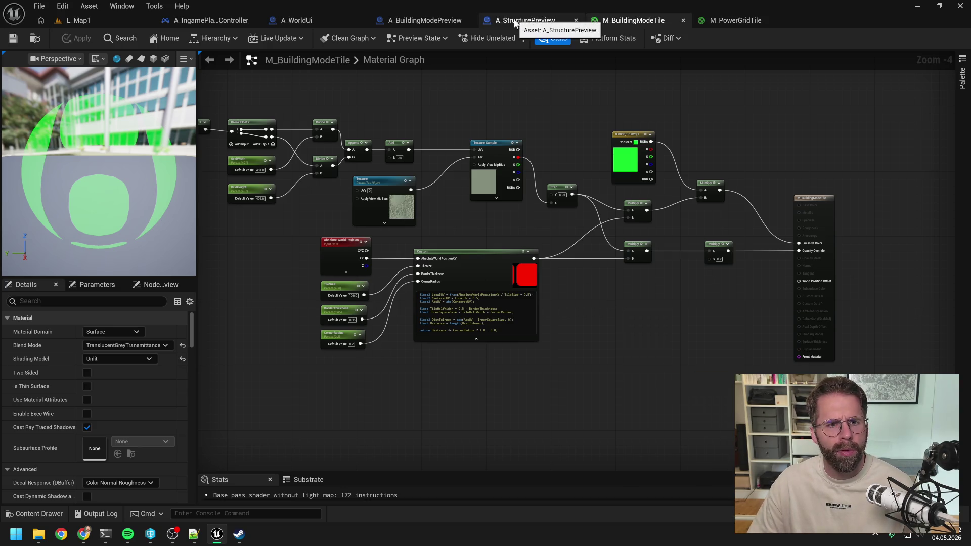
Step: In A_WorldUi's InitializeGrid graph, place a temporary Make Building Mode Tile node to view its State values
{"action": "left_click", "coordinate": [272, 21]}
{"action": "left_click_drag", "start_coordinate": [644, 169], "coordinate": [611, 180]}
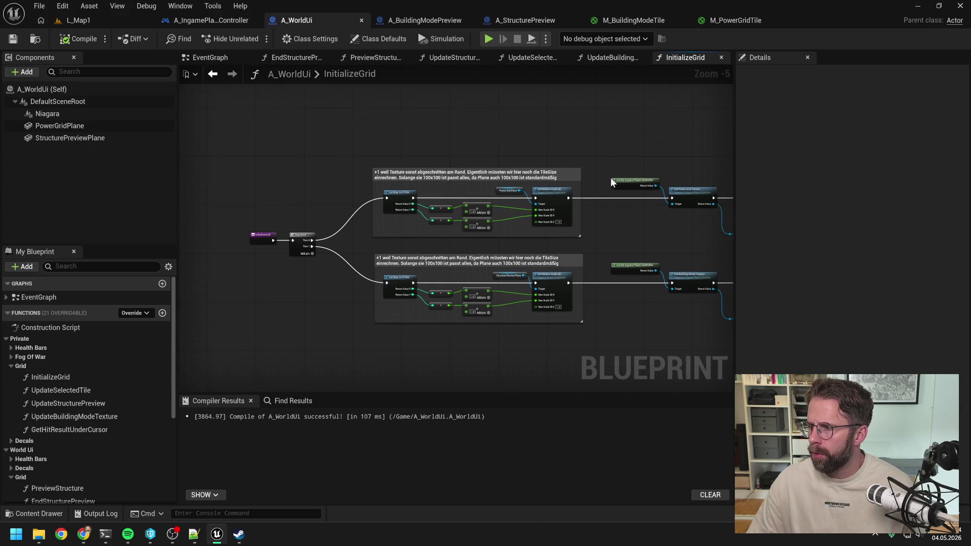
{"action": "right_click", "coordinate": [448, 350]}
{"action": "type", "text": "make "}
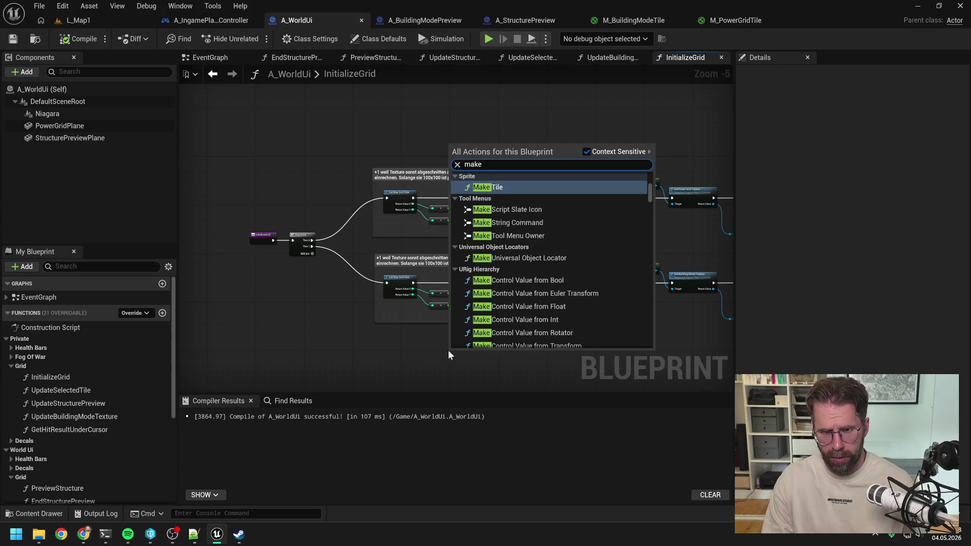
{"action": "type", "text": "buil"}
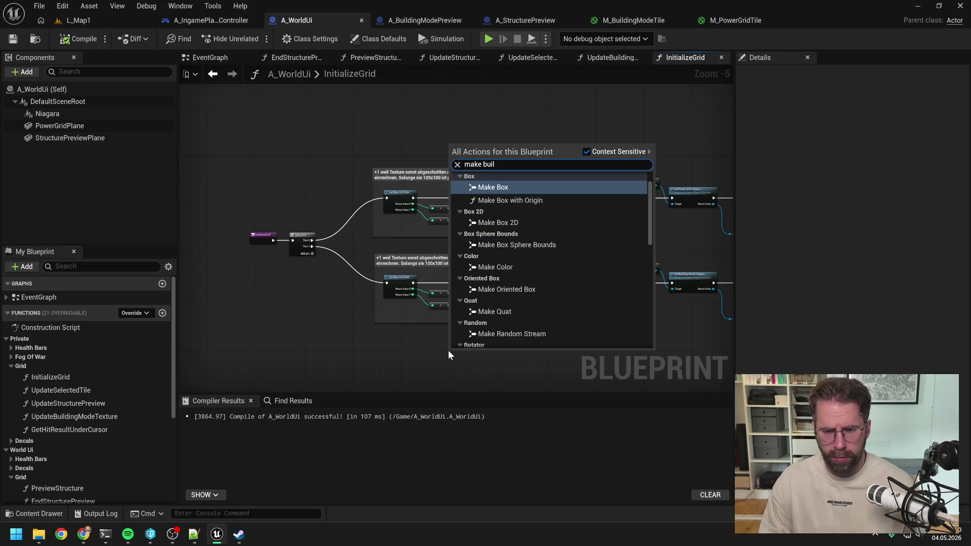
{"action": "type", "text": "ding"}
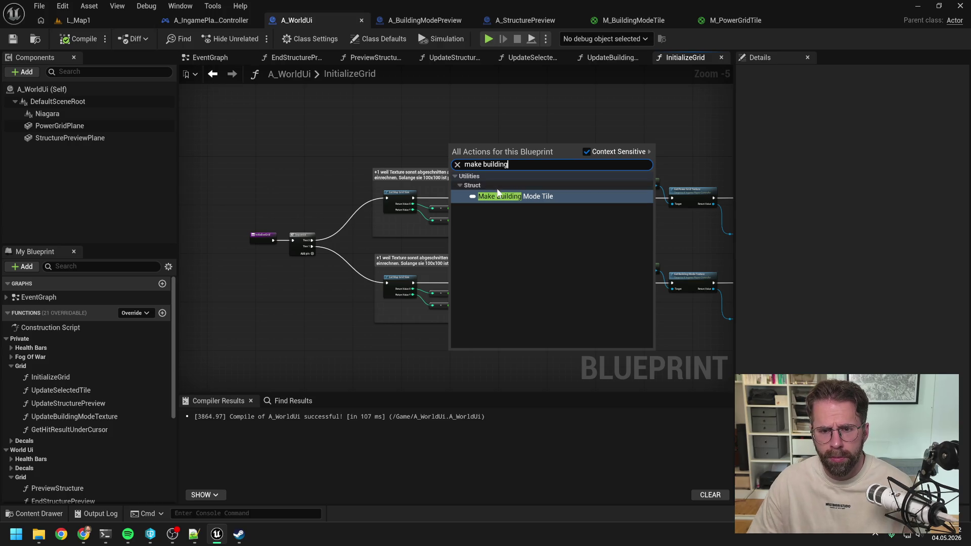
{"action": "left_click", "coordinate": [508, 199]}
{"action": "scroll", "coordinate": [509, 245], "scroll_direction": "up", "scroll_amount": 3}
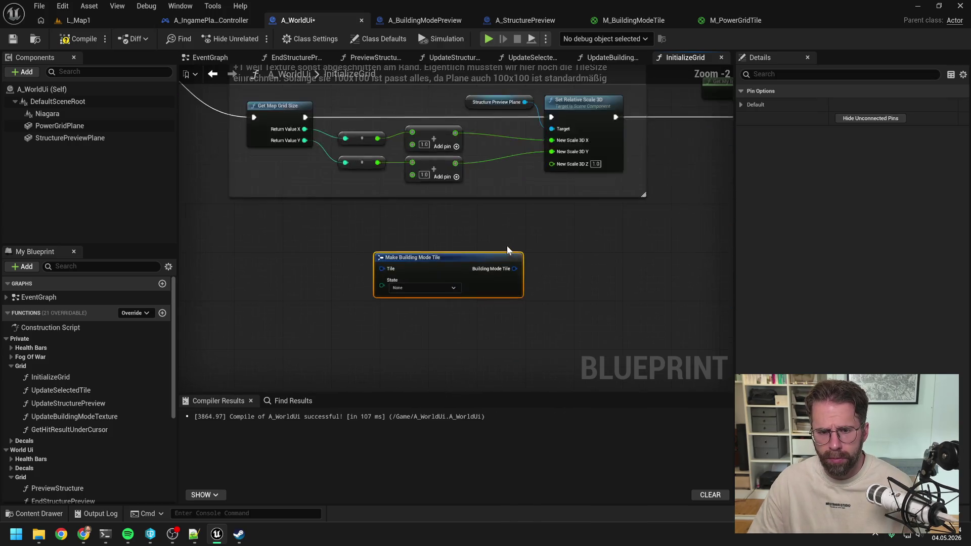
{"action": "left_click", "coordinate": [418, 289]}
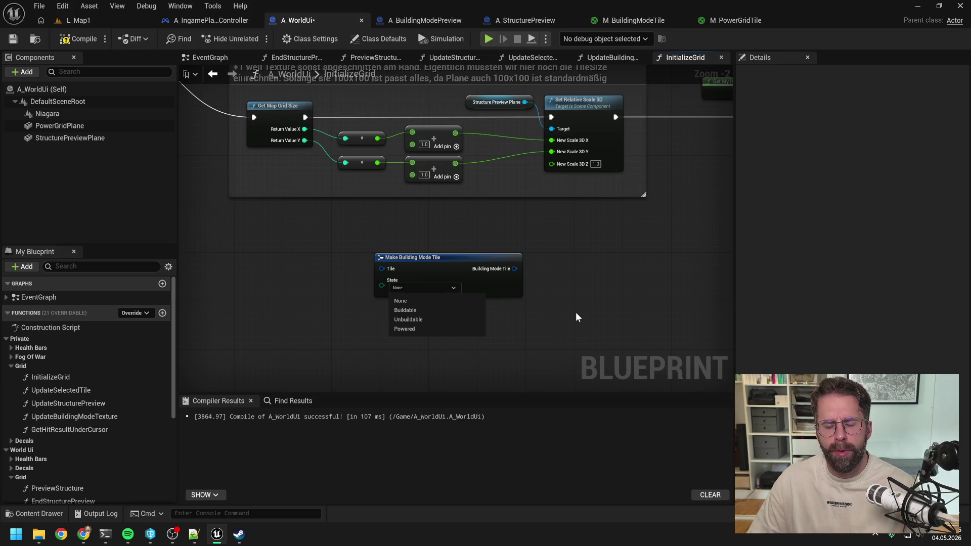
{"action": "left_click", "coordinate": [575, 311]}
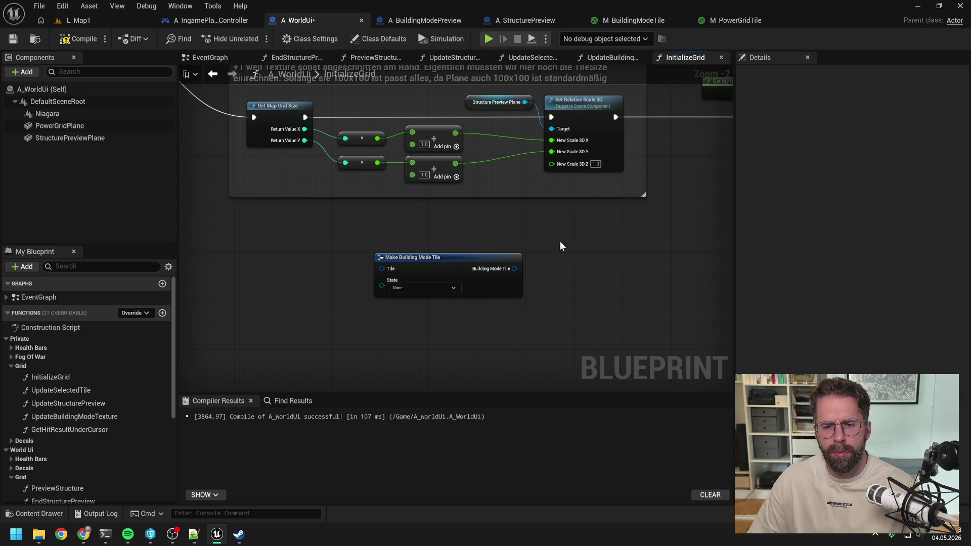
Step: Delete the temporary Make Building Mode Tile node and recompile A_WorldUi
{"action": "left_click_drag", "start_coordinate": [562, 250], "coordinate": [435, 312]}
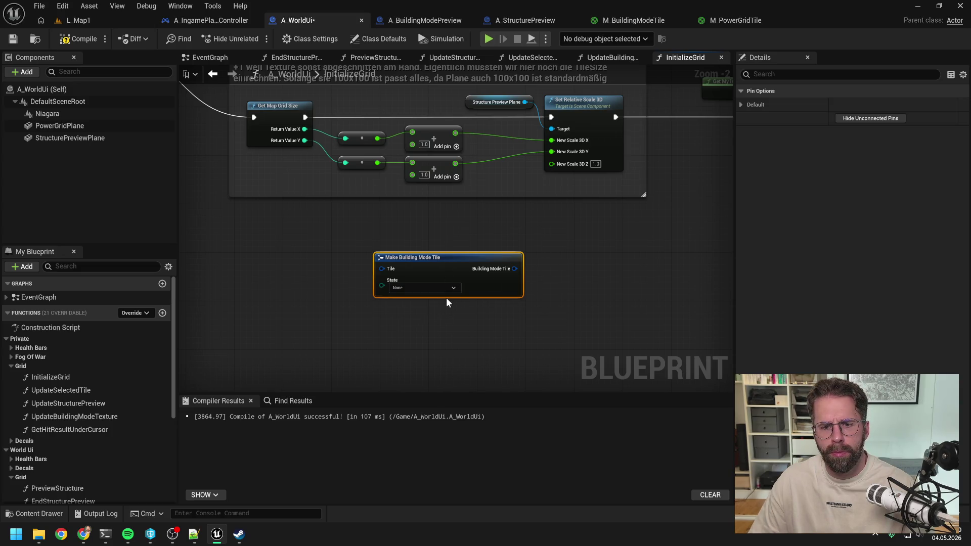
{"action": "key", "text": "Delete"}
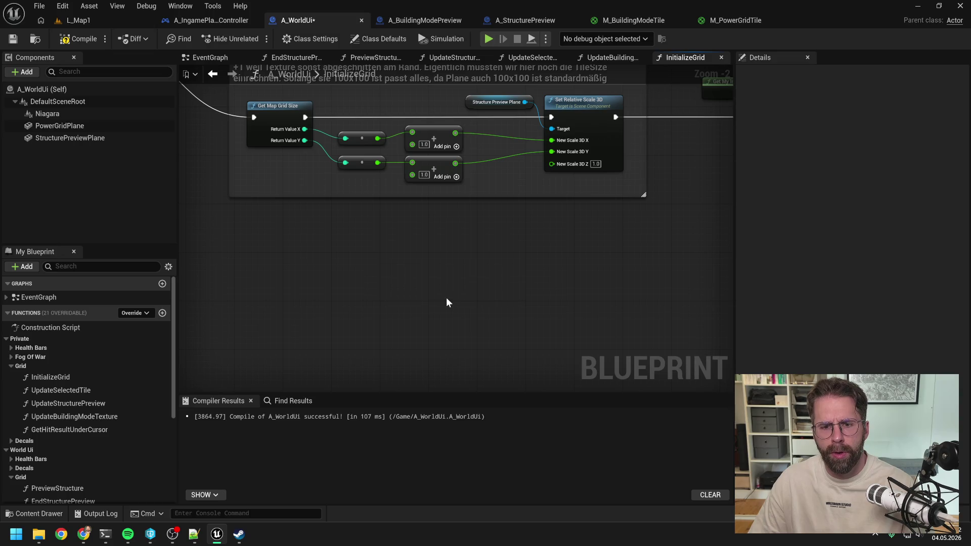
{"action": "left_click", "coordinate": [78, 39]}
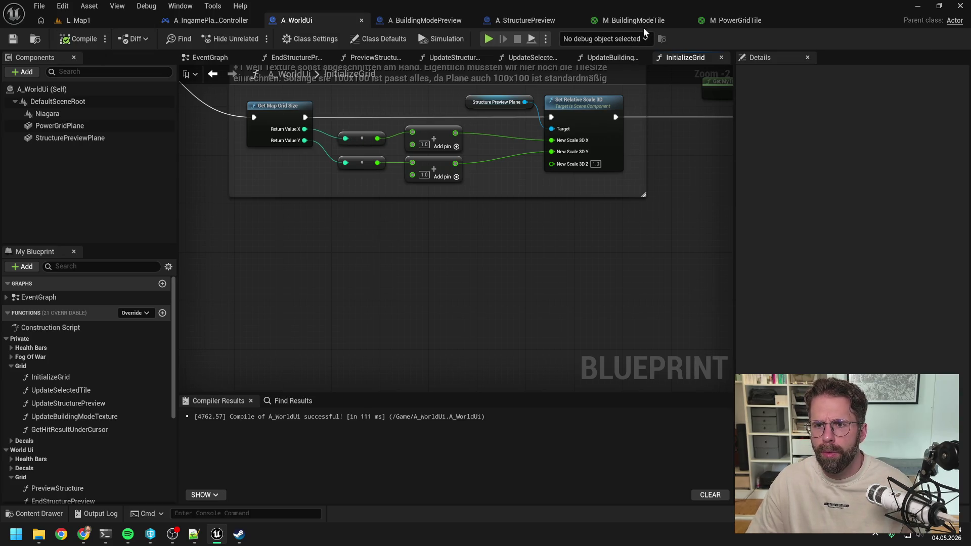
Step: In M_BuildingModeTile, wire a new If node from the Texture Sample's R channel, placed above the Step node
{"action": "left_click", "coordinate": [639, 20]}
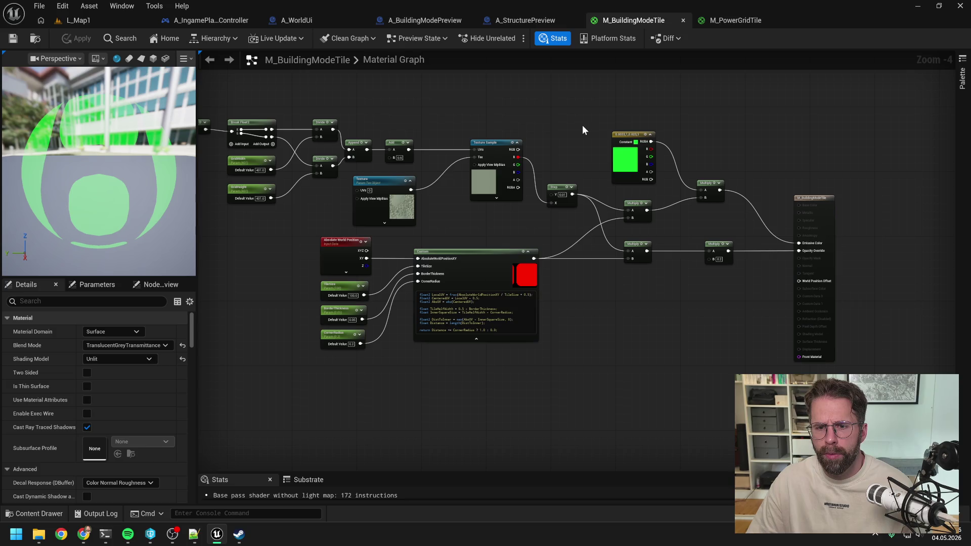
{"action": "scroll", "coordinate": [577, 149], "scroll_direction": "up", "scroll_amount": 1}
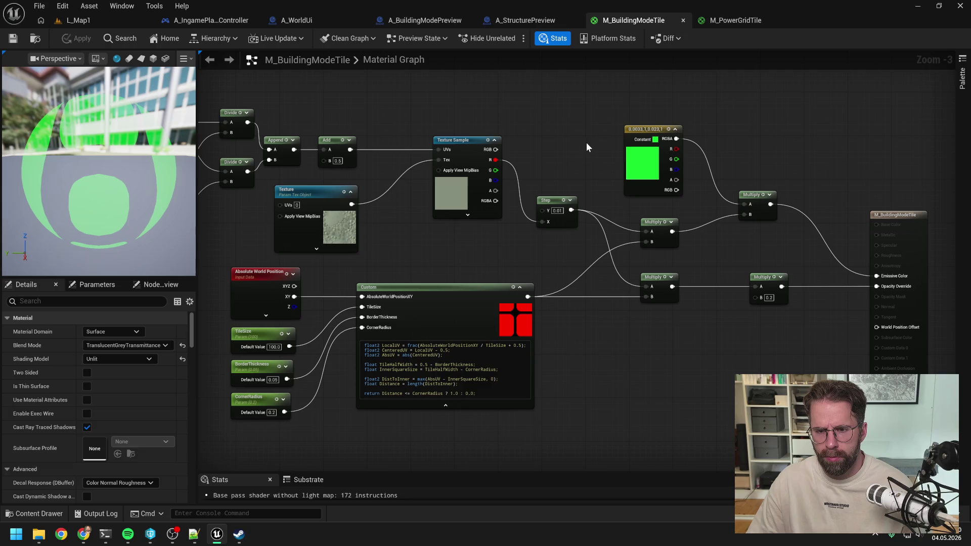
{"action": "left_click_drag", "start_coordinate": [584, 147], "coordinate": [559, 156]}
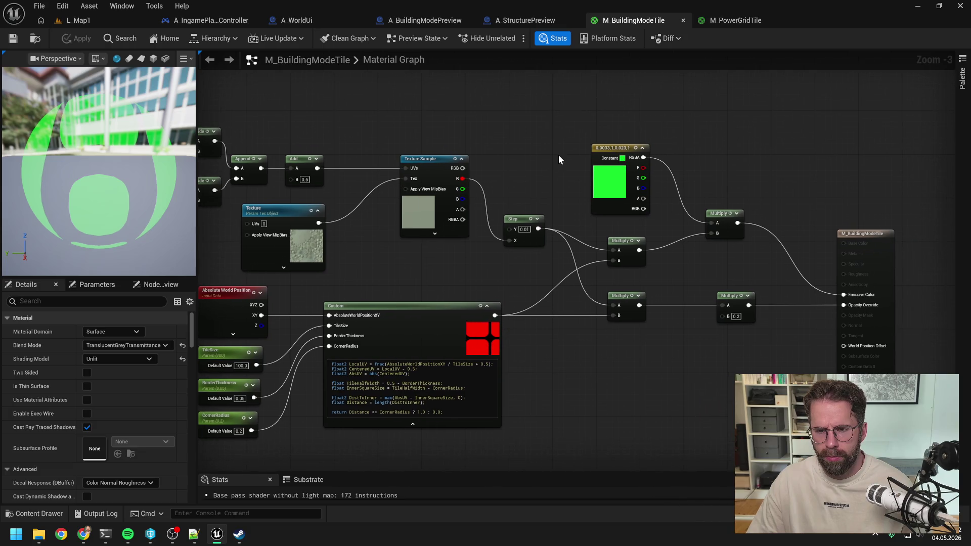
{"action": "mouse_move", "coordinate": [560, 153]}
{"action": "left_mouse_down"}
{"action": "mouse_move", "coordinate": [506, 180]}
{"action": "mouse_move", "coordinate": [496, 198]}
{"action": "mouse_move", "coordinate": [537, 192]}
{"action": "mouse_move", "coordinate": [533, 125]}
{"action": "left_mouse_up"}
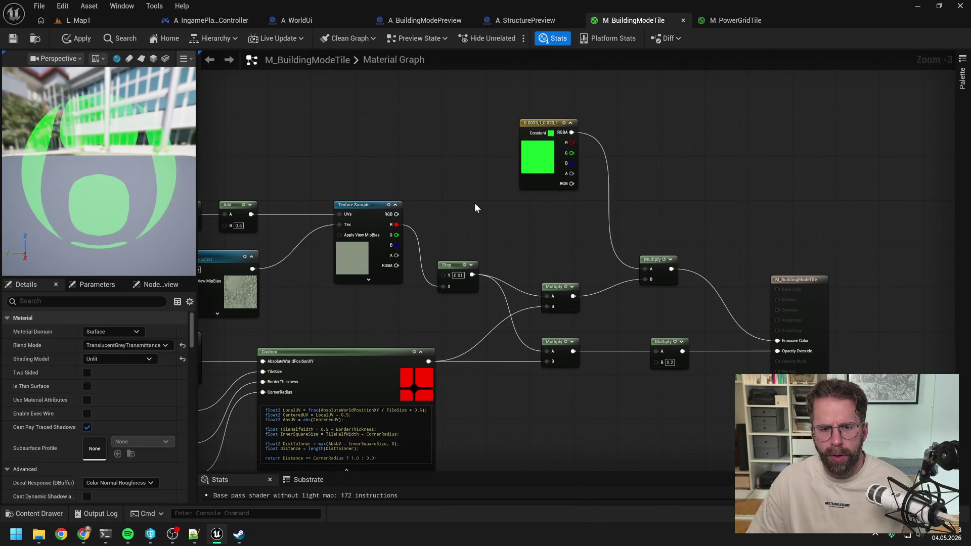
{"action": "left_click_drag", "start_coordinate": [397, 224], "coordinate": [461, 201]}
{"action": "type", "text": "if"}
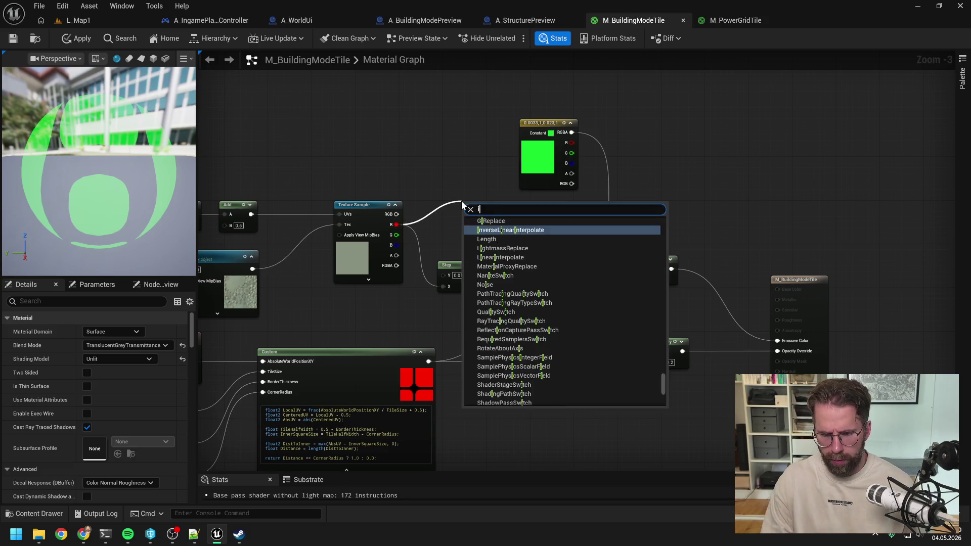
{"action": "left_click", "coordinate": [487, 284]}
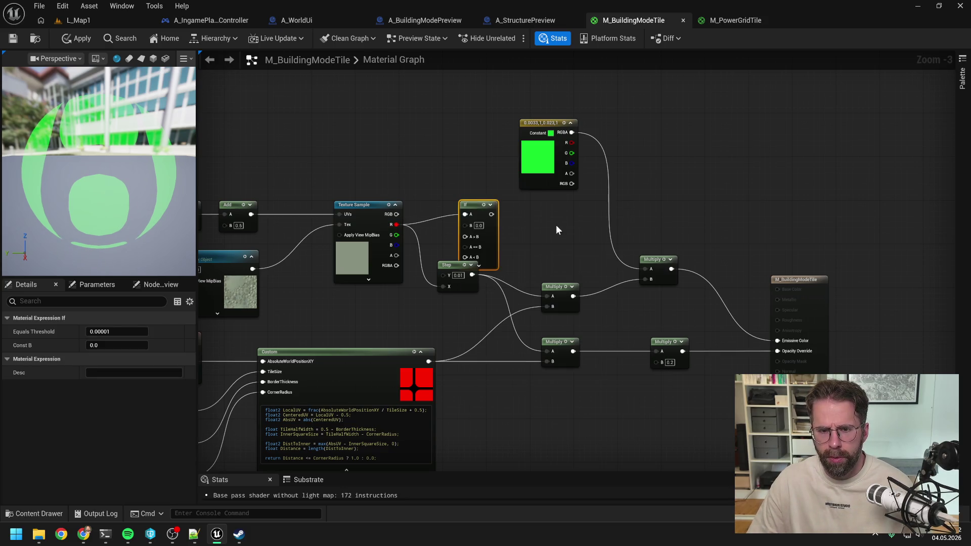
{"action": "left_click_drag", "start_coordinate": [470, 207], "coordinate": [448, 181]}
{"action": "left_click", "coordinate": [526, 233]}
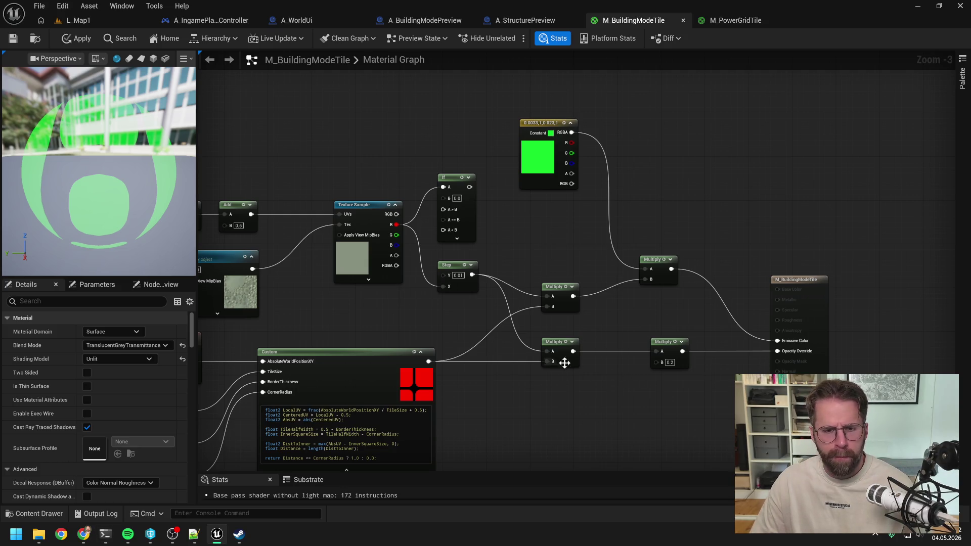
{"action": "left_click", "coordinate": [284, 18]}
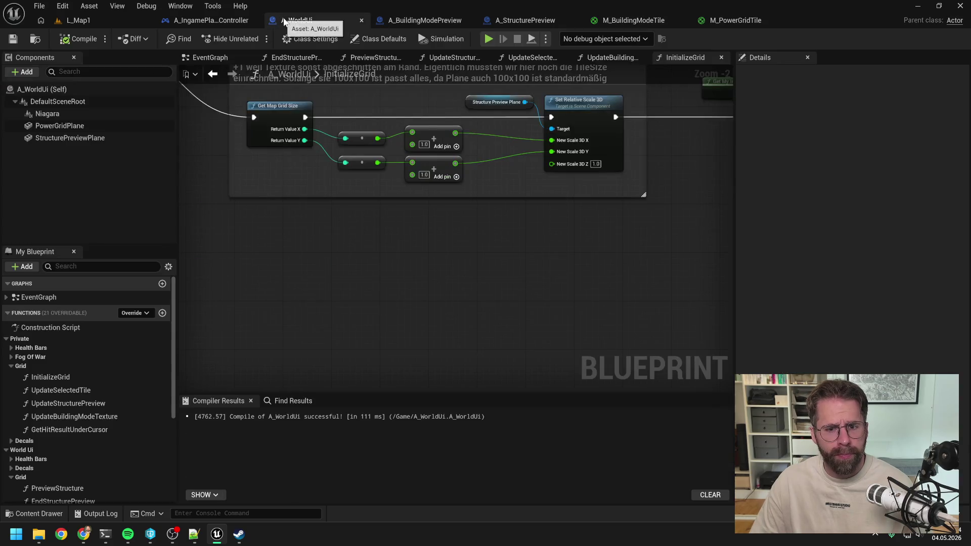
Step: Return to A_BuildingModePreview's DisplayStructure graph and search 'make buildin' in its node list
{"action": "left_click", "coordinate": [204, 20]}
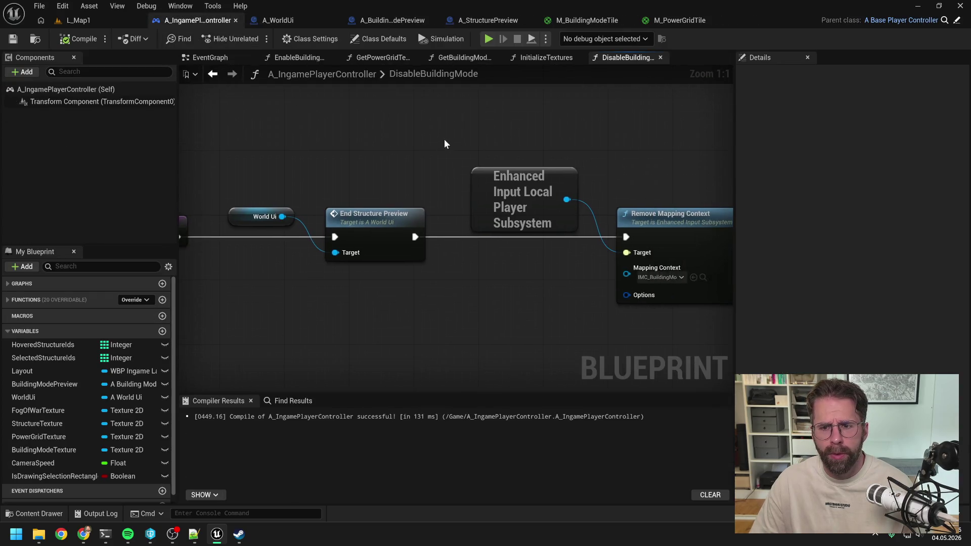
{"action": "left_click", "coordinate": [489, 19]}
{"action": "left_click", "coordinate": [400, 21]}
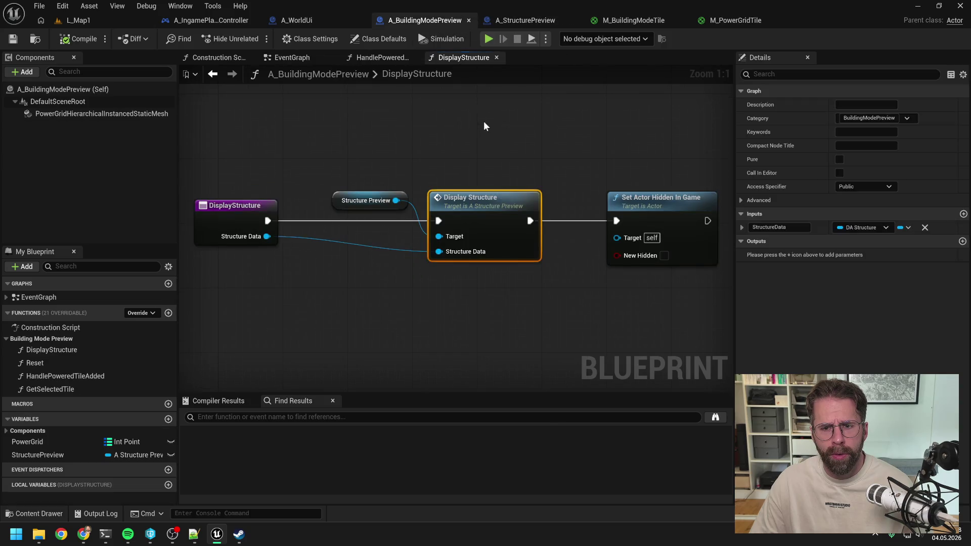
{"action": "left_click", "coordinate": [304, 19]}
{"action": "left_click", "coordinate": [197, 20]}
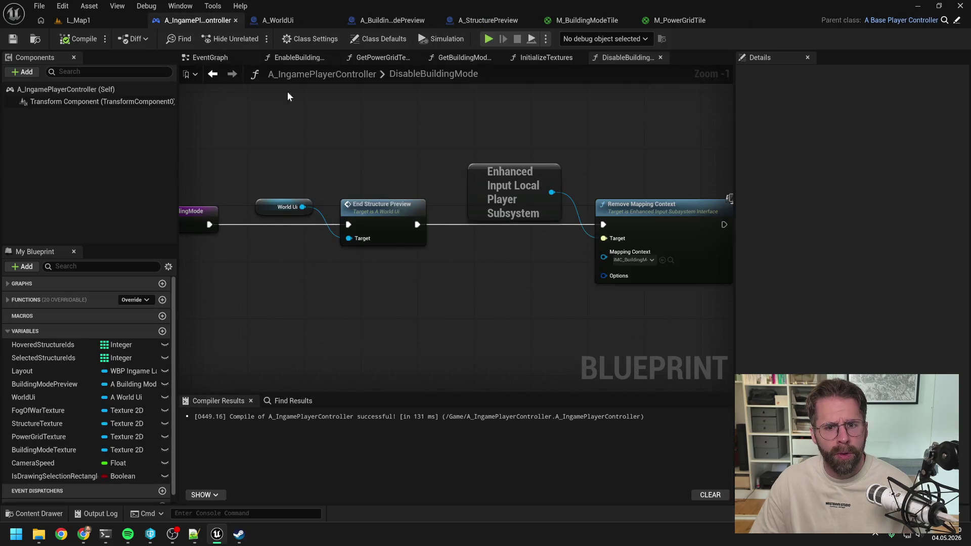
{"action": "left_click", "coordinate": [483, 19]}
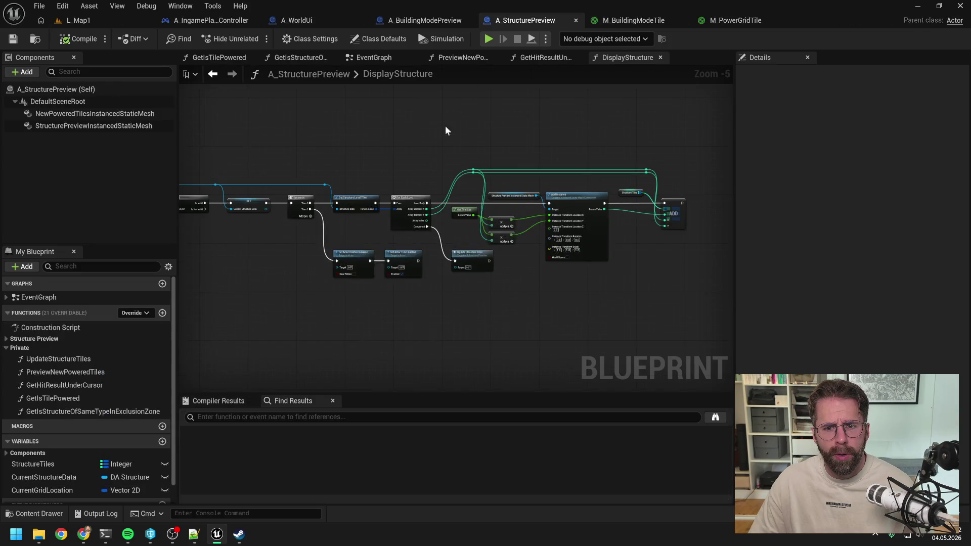
{"action": "left_click", "coordinate": [422, 21]}
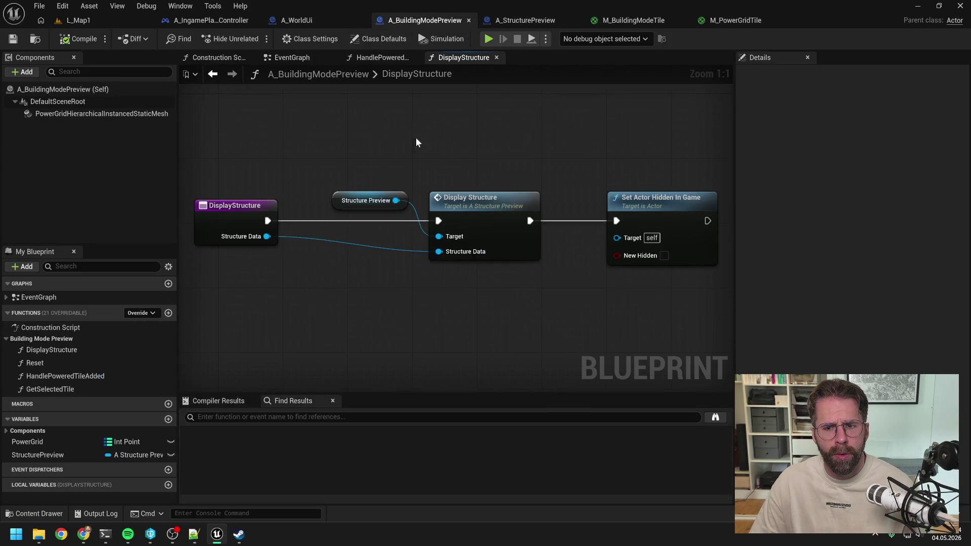
{"action": "right_click", "coordinate": [371, 300]}
{"action": "type", "text": "make "}
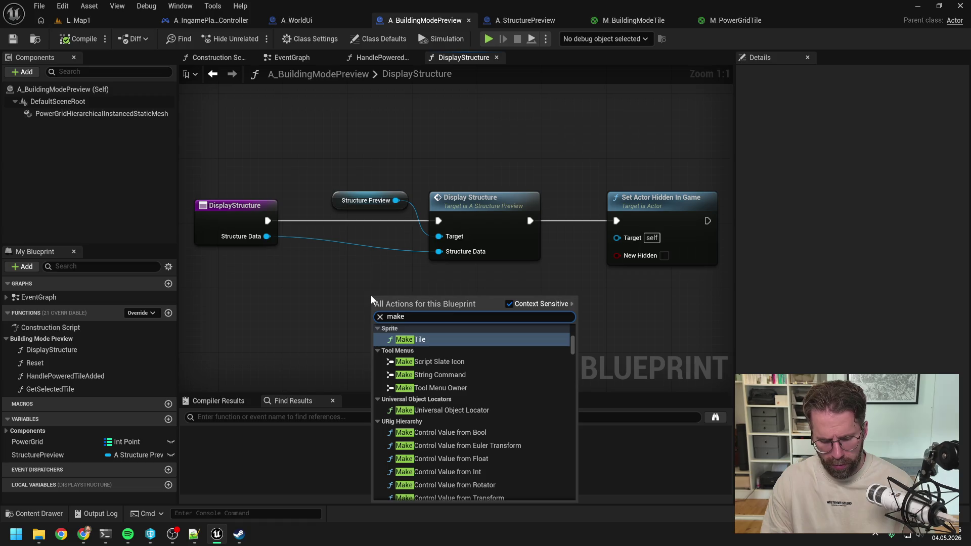
{"action": "type", "text": "buildin"}
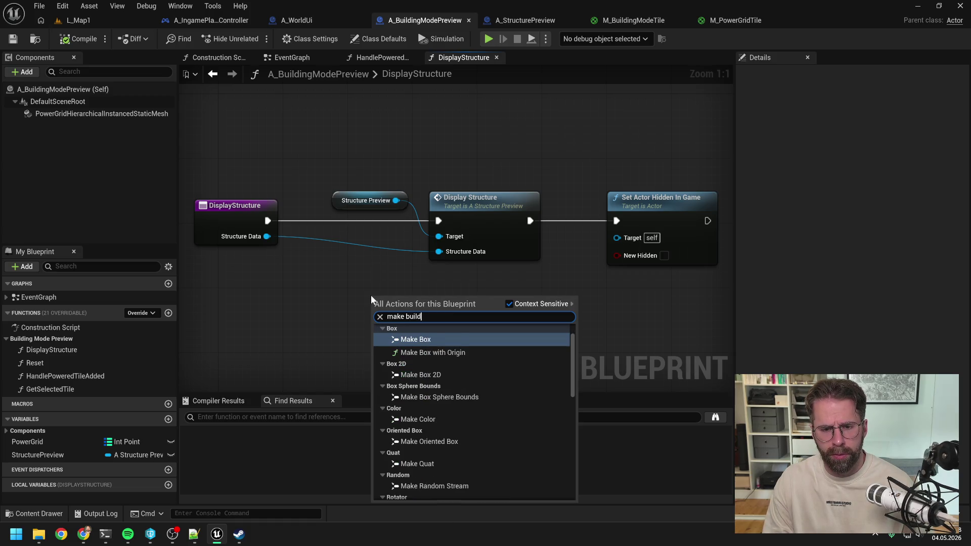
{"action": "key", "text": "Return"}
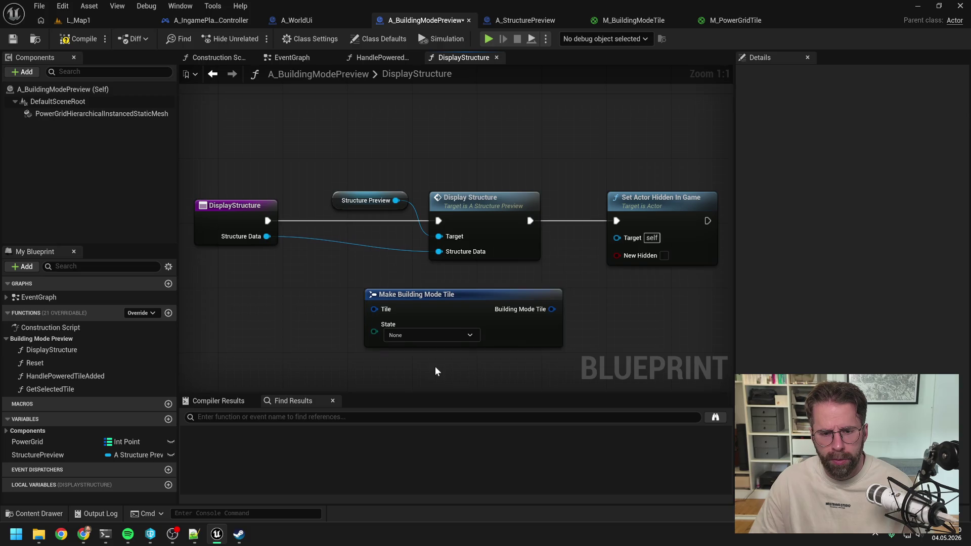
{"action": "left_click", "coordinate": [435, 313]}
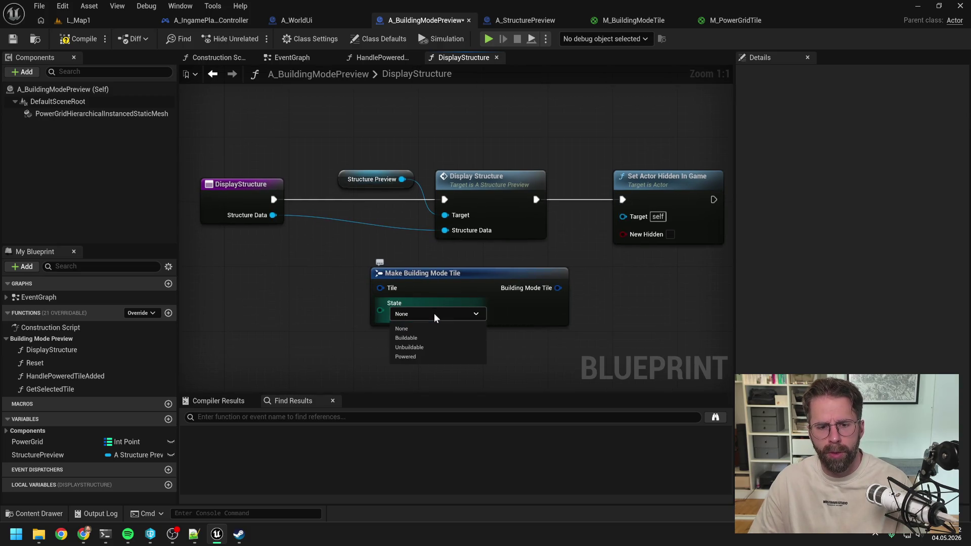
{"action": "left_click", "coordinate": [301, 258]}
{"action": "left_click", "coordinate": [460, 321]}
{"action": "key", "text": "Delete"}
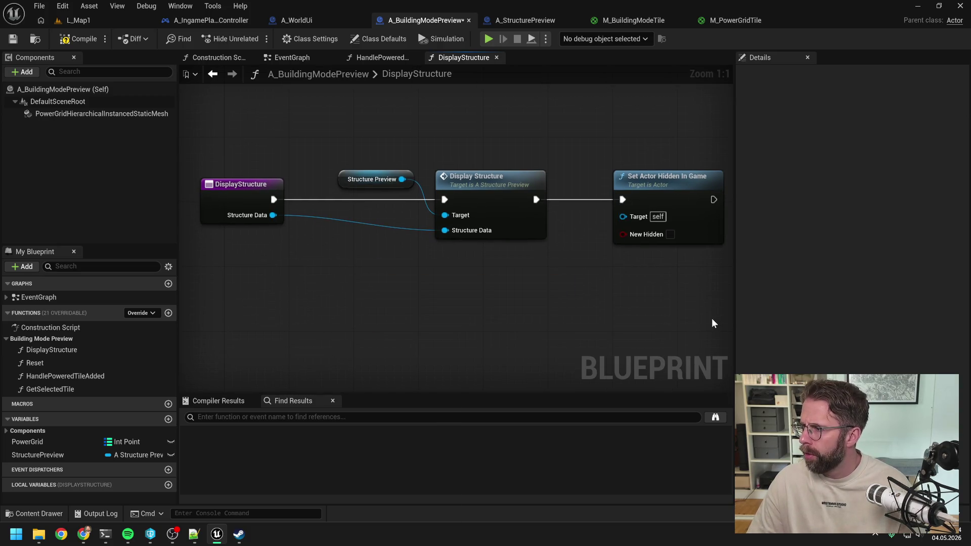
{"action": "key", "text": "alt+Tab"}
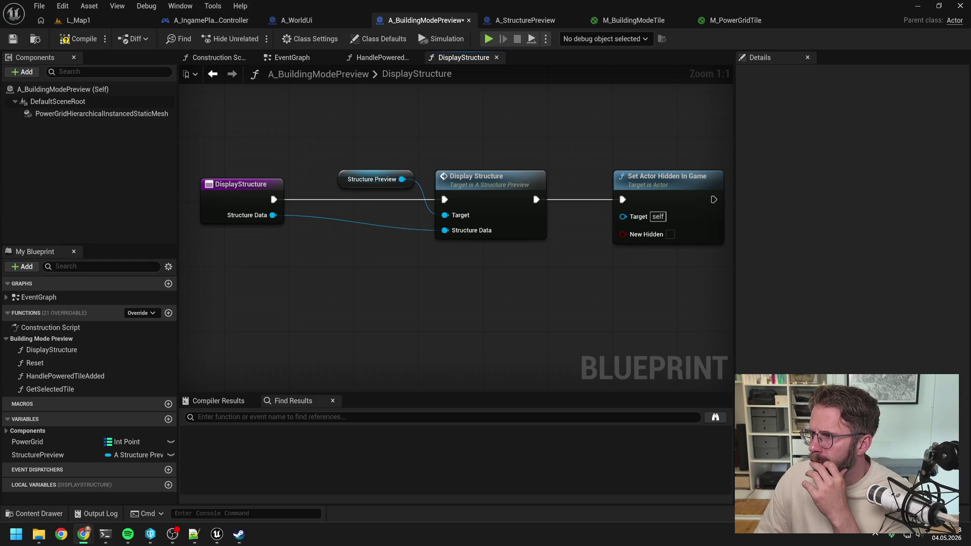
{"action": "left_click", "coordinate": [105, 534]}
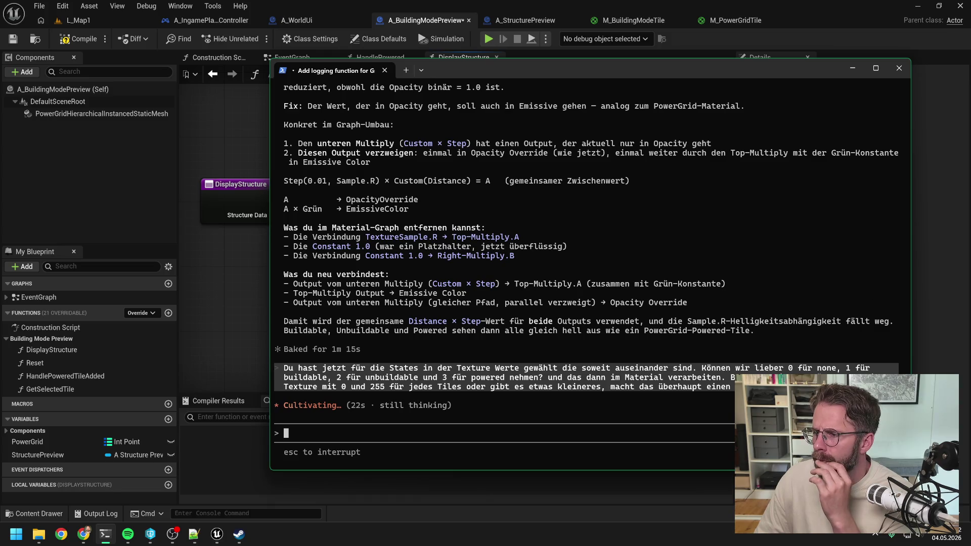
Step: Switch to Claude Code and focus the chat to read its reply about states 0–3 and PF_G8
{"action": "key", "text": "alt+Tab"}
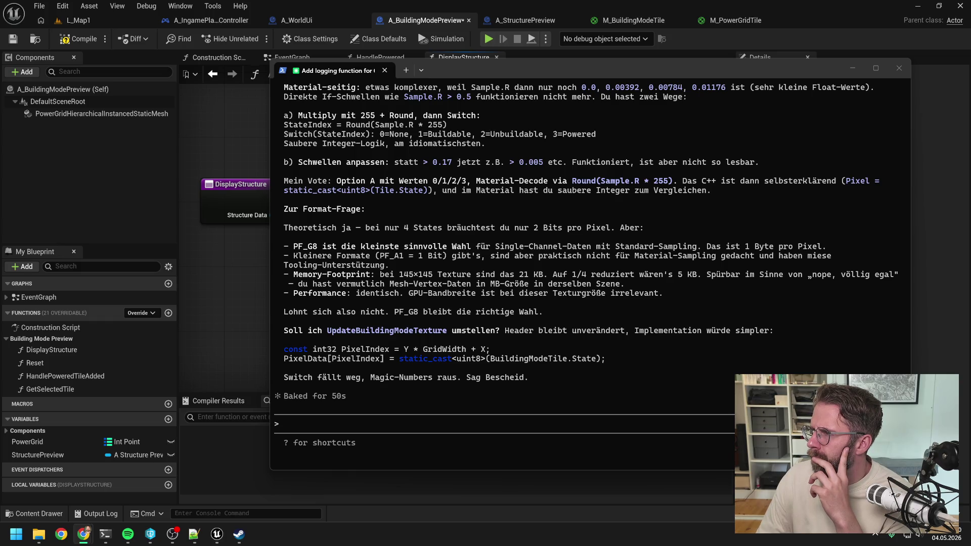
{"action": "left_click", "coordinate": [476, 241]}
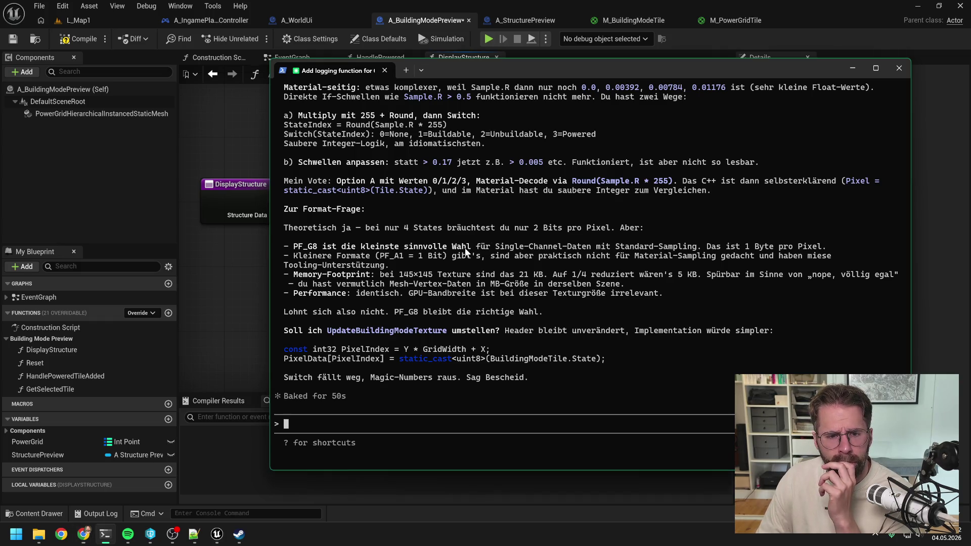
Step: Draft the Claude Code reply 'ja ok lass auf PF_G8 los gehts' without sending it
{"action": "scroll", "coordinate": [478, 248], "scroll_direction": "up", "scroll_amount": 4}
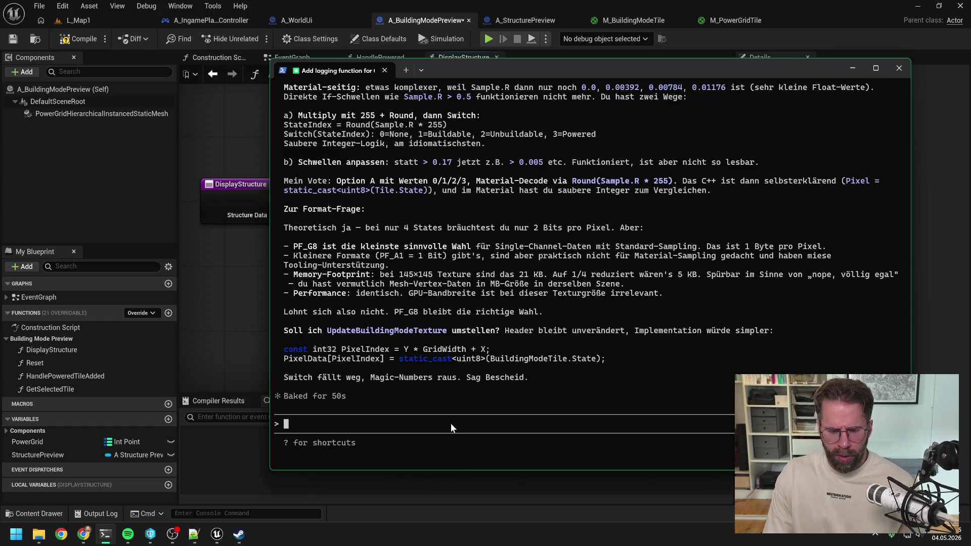
{"action": "type", "text": "ja ok lass auf "}
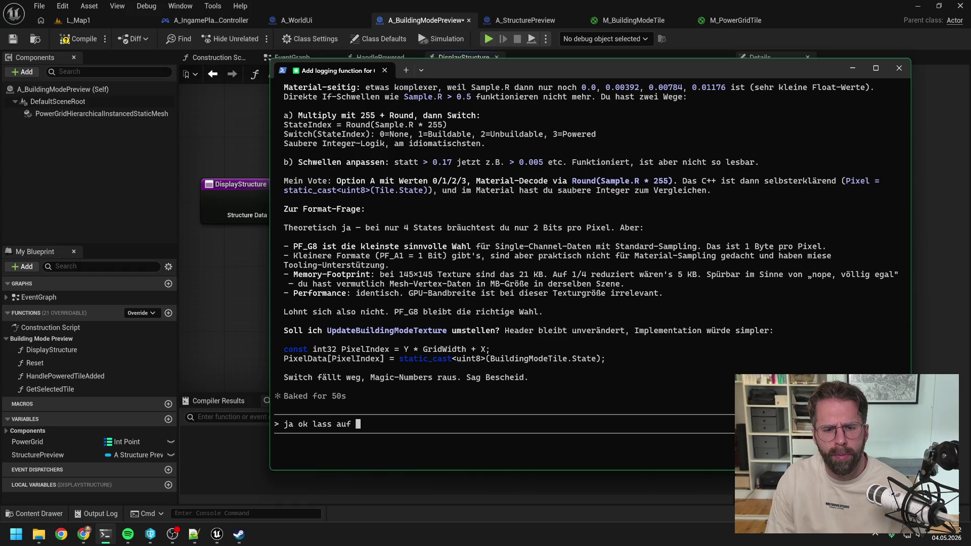
{"action": "type", "text": "PF_G8"}
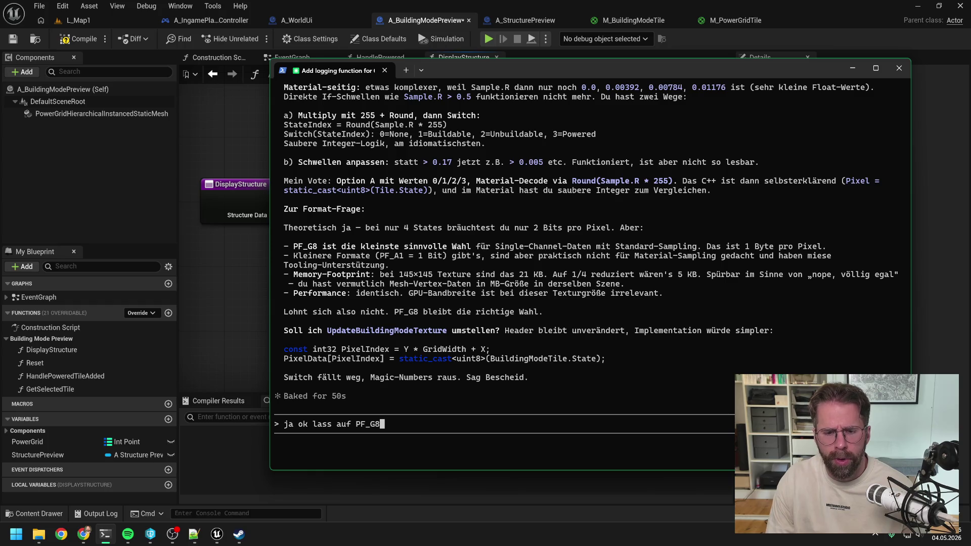
{"action": "type", "text": " los ghe"}
{"action": "key", "text": "BackSpace"}
{"action": "key", "text": "BackSpace"}
{"action": "type", "text": "ehts"}
{"action": "left_click", "coordinate": [86, 302]}
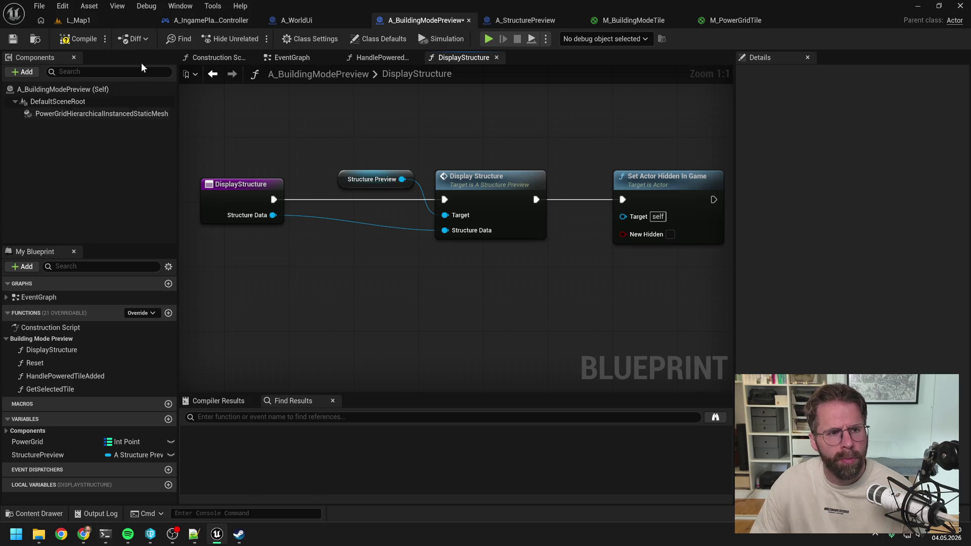
Step: Compile and check out A_BuildingModePreview, then close Unreal, applying and saving the M_BuildingModeTile changes
{"action": "left_click", "coordinate": [76, 39]}
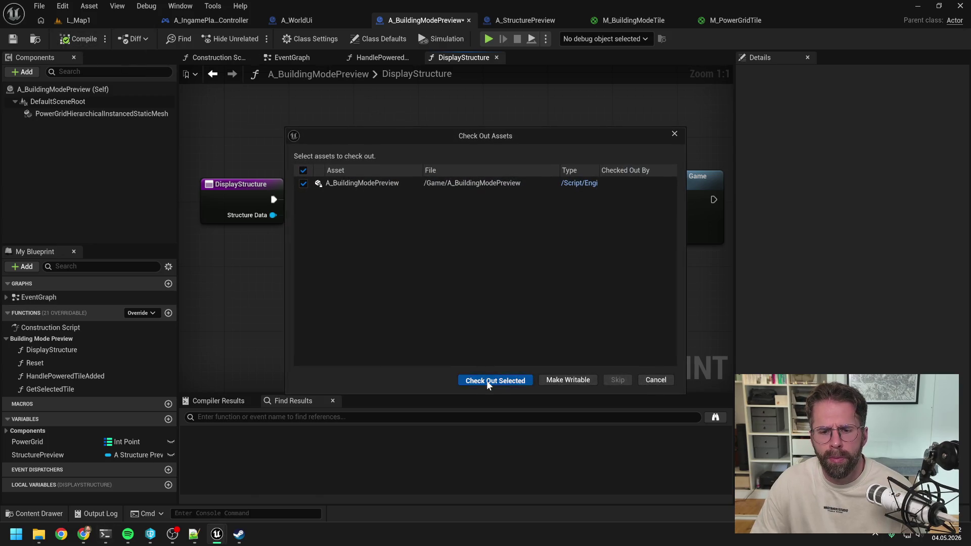
{"action": "left_click", "coordinate": [486, 380]}
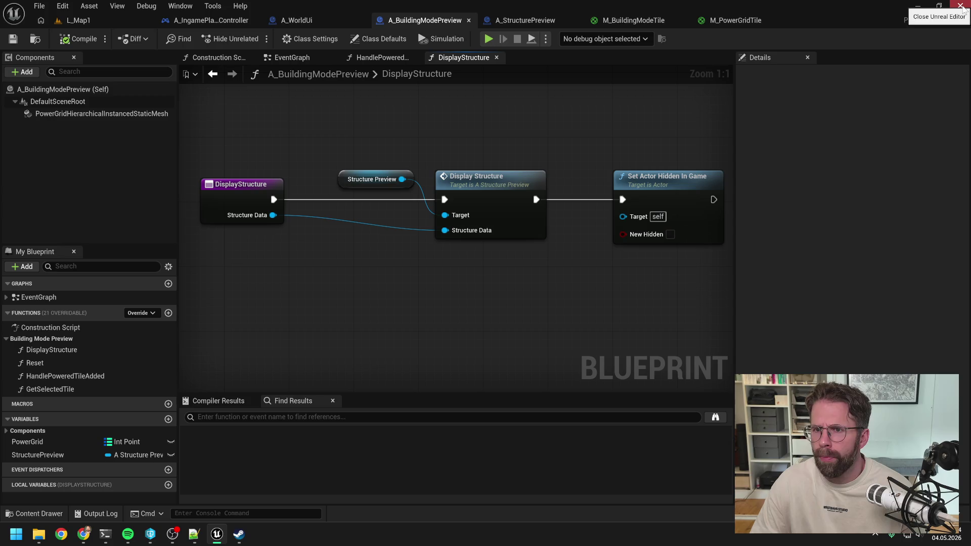
{"action": "left_click", "coordinate": [959, 7]}
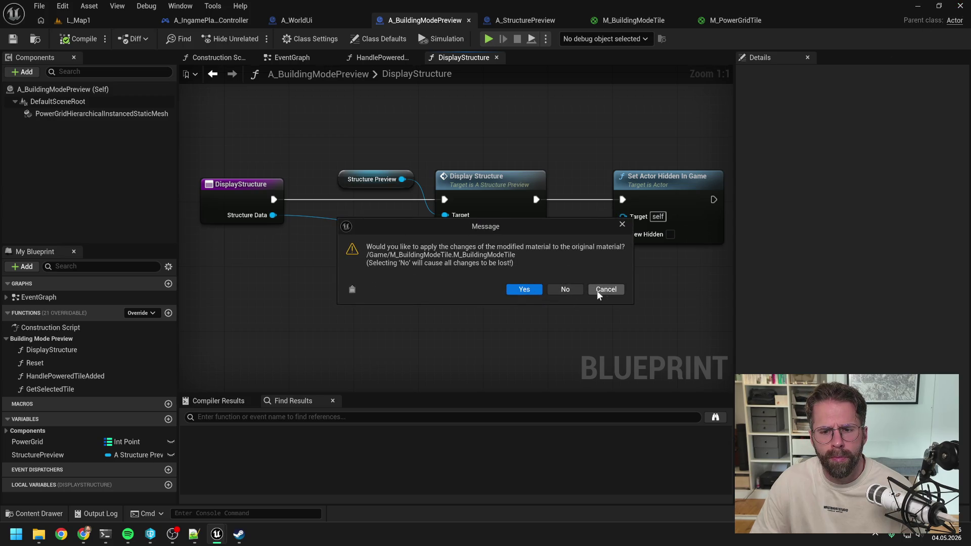
{"action": "left_click", "coordinate": [532, 289]}
{"action": "left_click", "coordinate": [504, 380]}
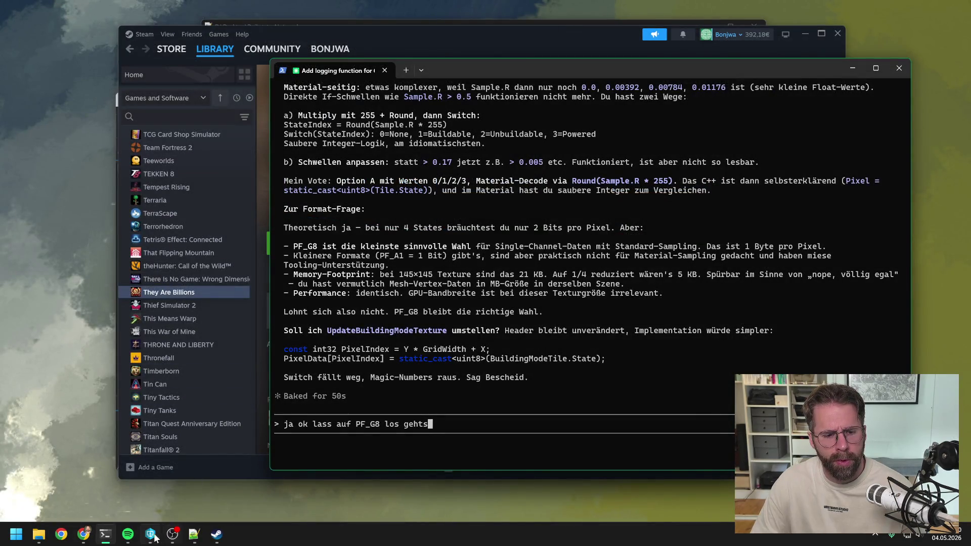
Step: Look over the ProjectTwo depot in Perforce, then send the PF_G8 go-ahead to Claude Code
{"action": "mouse_move", "coordinate": [157, 537]}
{"action": "left_click", "coordinate": [169, 491]}
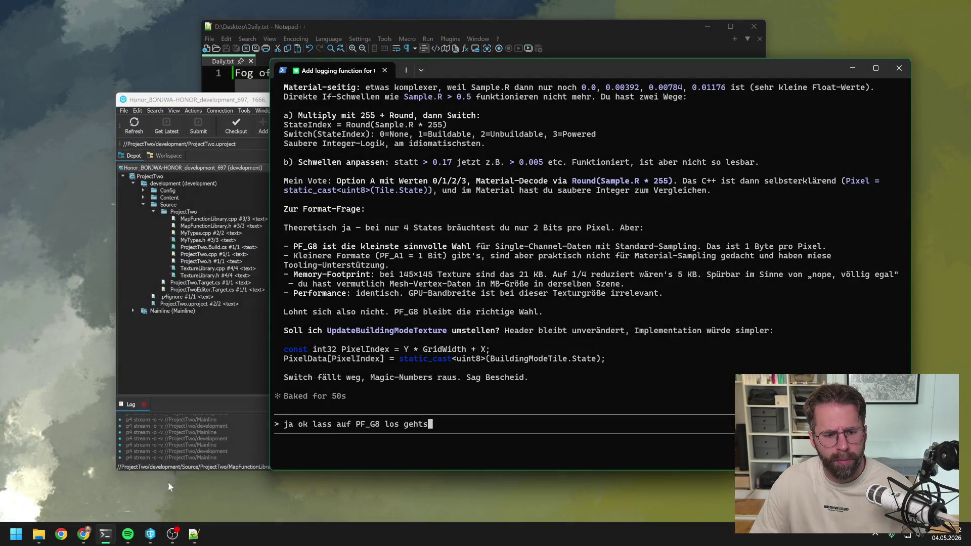
{"action": "left_click", "coordinate": [168, 351]}
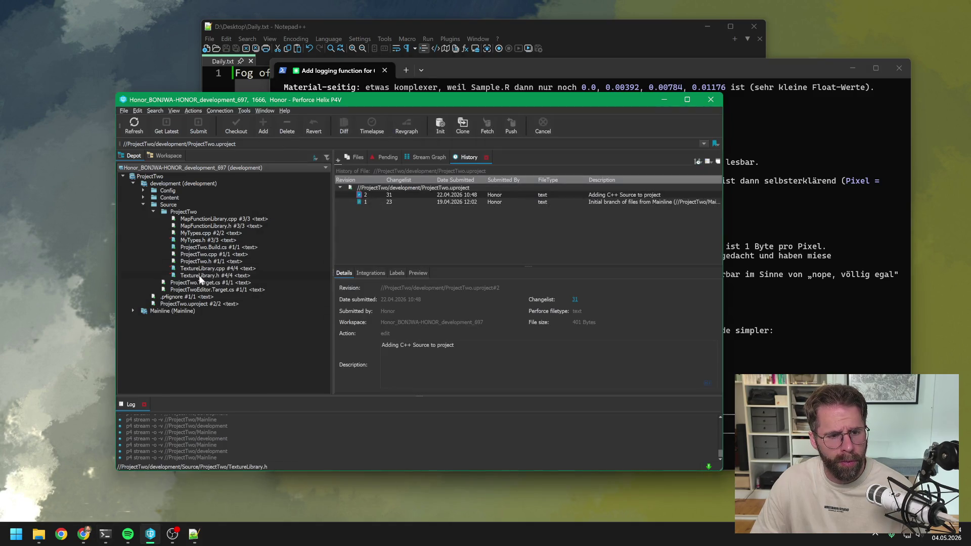
{"action": "key", "text": "alt+Tab"}
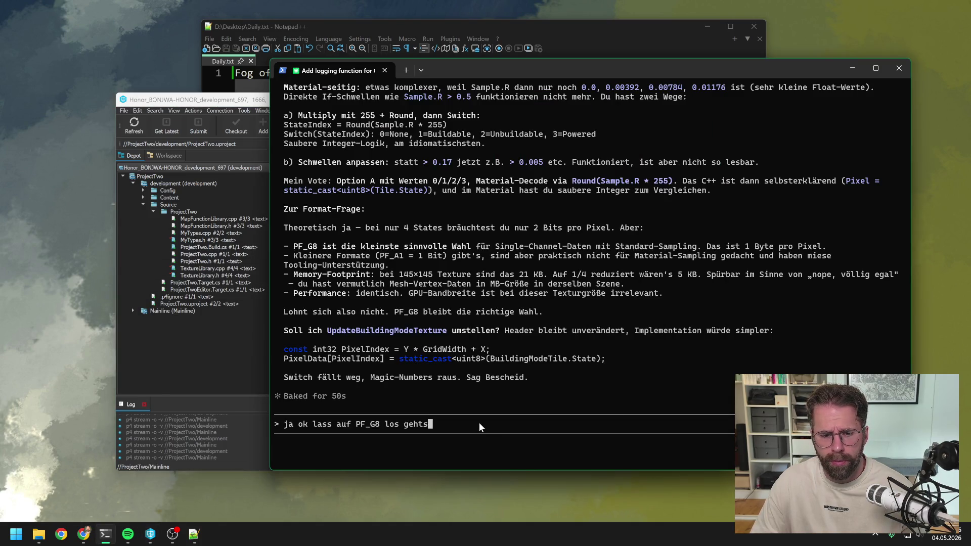
{"action": "key", "text": "Return"}
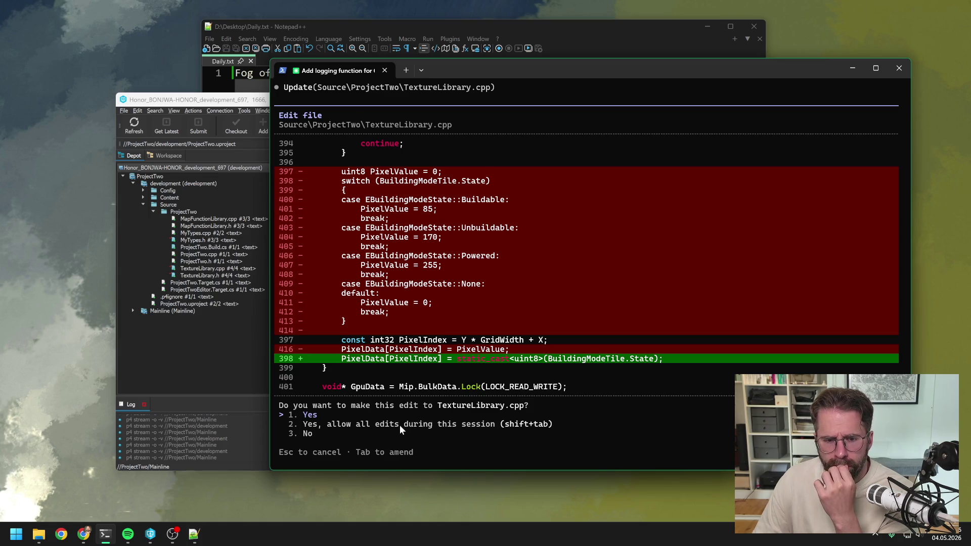
Step: Accept Claude's TextureLibrary.cpp edit that writes tile states 0–3 directly as pixel values
{"action": "key", "text": "Return"}
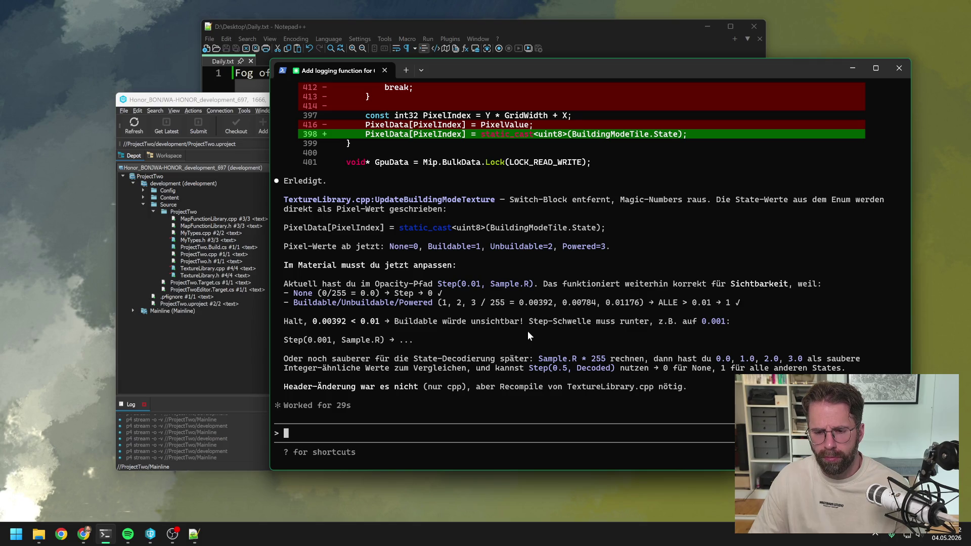
Step: Open the ProjectTwo solution in Visual Studio and build the ProjectTwo project
{"action": "left_click", "coordinate": [194, 357]}
{"action": "left_click", "coordinate": [38, 535]}
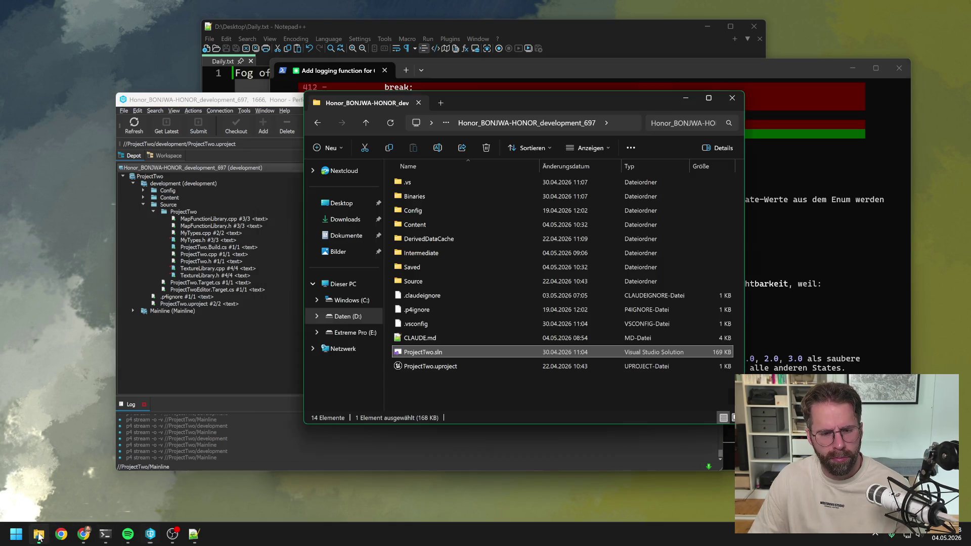
{"action": "double_click", "coordinate": [415, 353]}
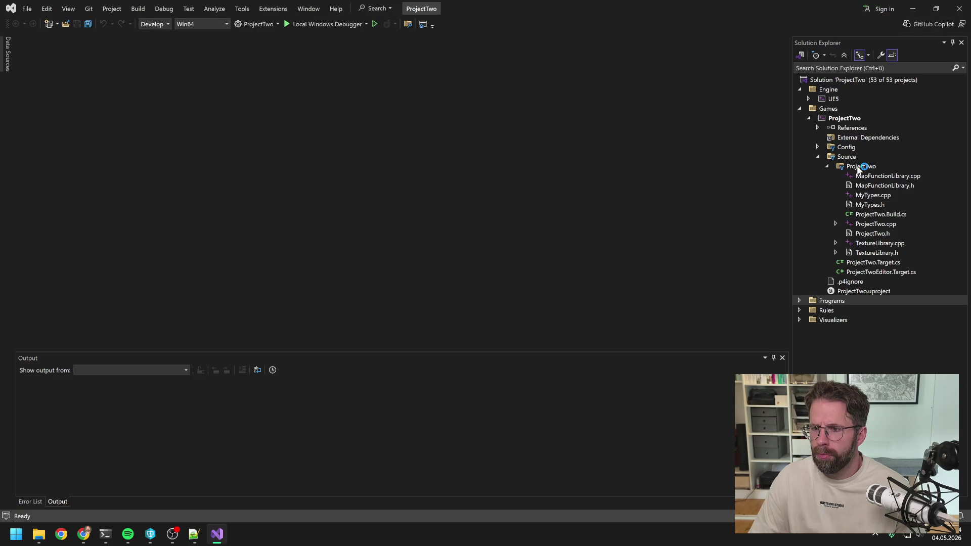
{"action": "left_click", "coordinate": [864, 166]}
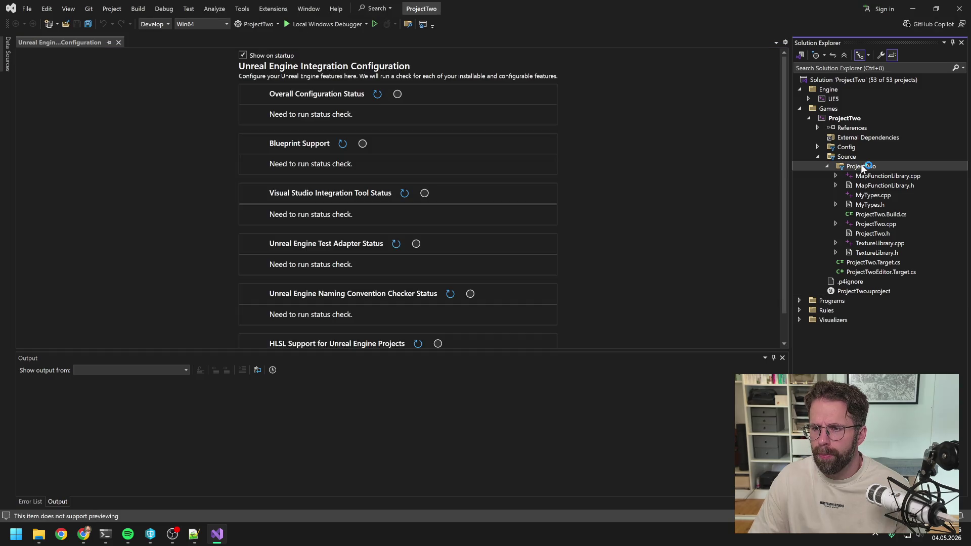
{"action": "right_click", "coordinate": [864, 167]}
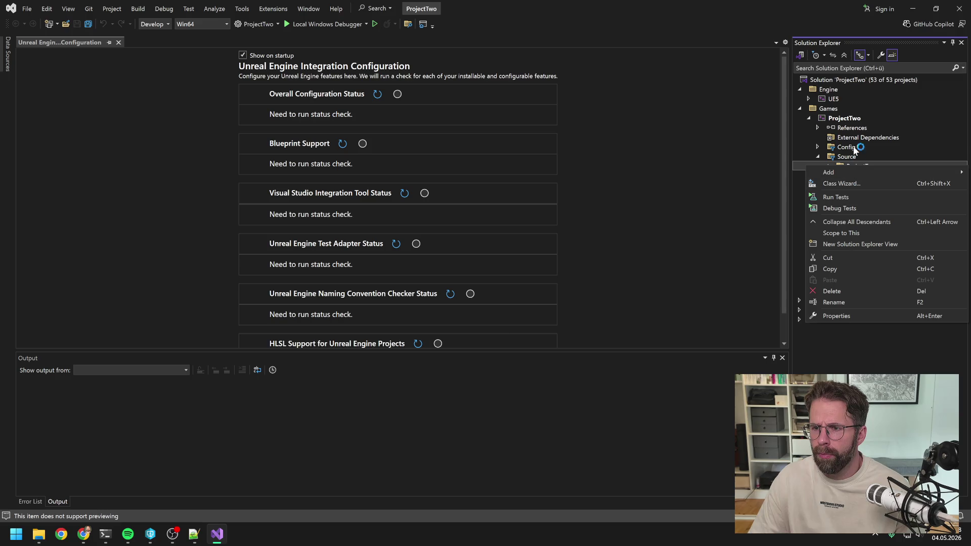
{"action": "left_click", "coordinate": [845, 119]}
{"action": "right_click", "coordinate": [845, 119]}
{"action": "left_click", "coordinate": [817, 112]}
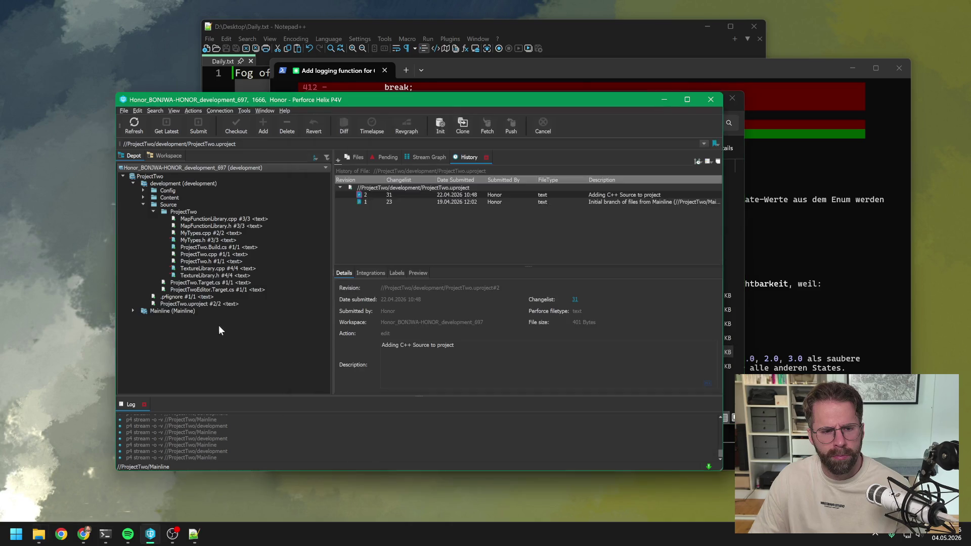
Step: Review ProjectTwo.uproject's revision history in P4V, then bring the Unreal Editor forward
{"action": "left_click", "coordinate": [205, 303]}
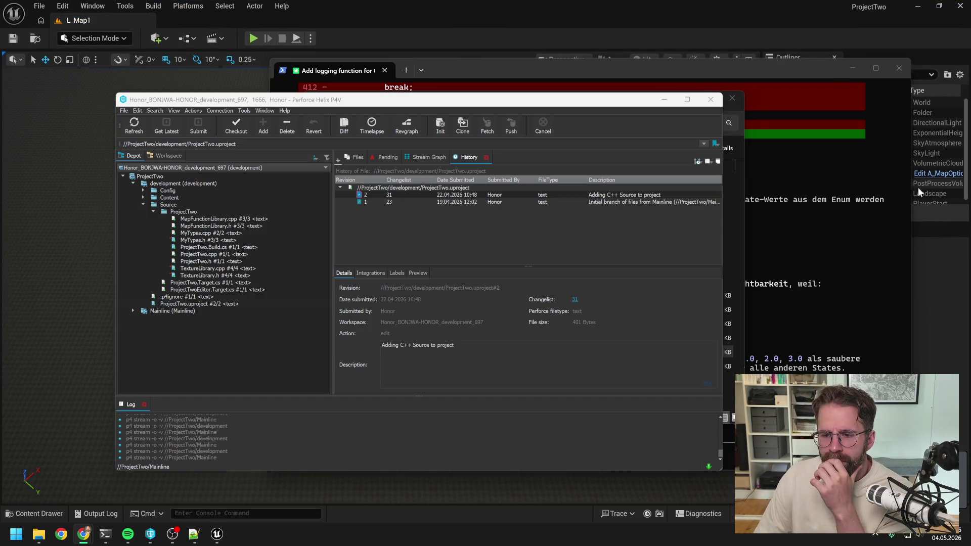
{"action": "left_click", "coordinate": [688, 7]}
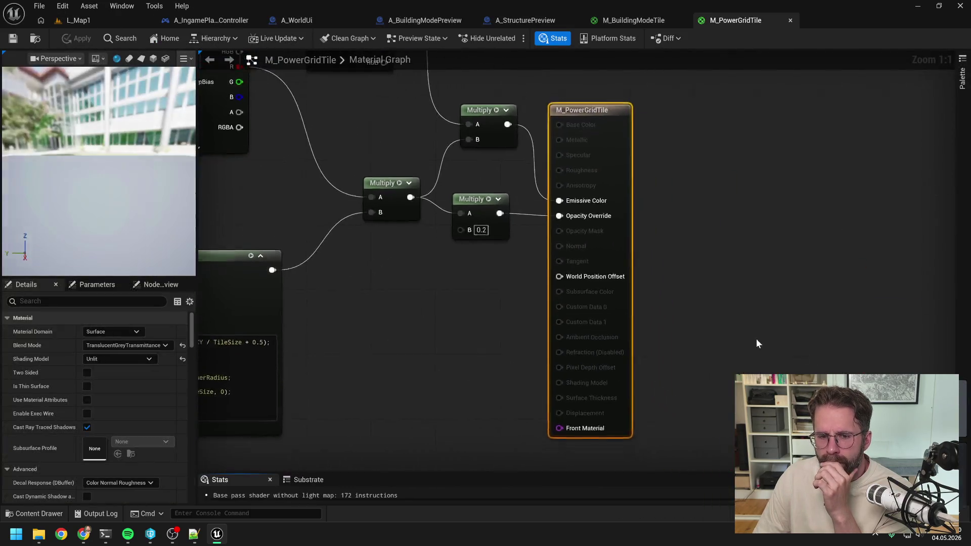
Step: Zoom around the M_PowerGridTile node network, then bring up the M_BuildingModeTile graph
{"action": "scroll", "coordinate": [582, 310], "scroll_direction": "down", "scroll_amount": 2}
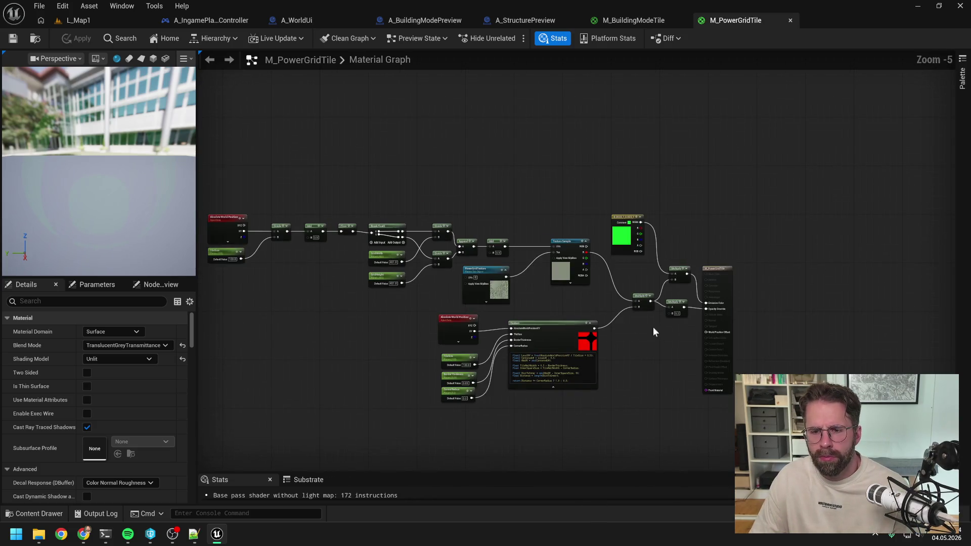
{"action": "scroll", "coordinate": [650, 333], "scroll_direction": "up", "scroll_amount": 2}
{"action": "scroll", "coordinate": [618, 248], "scroll_direction": "up", "scroll_amount": 1}
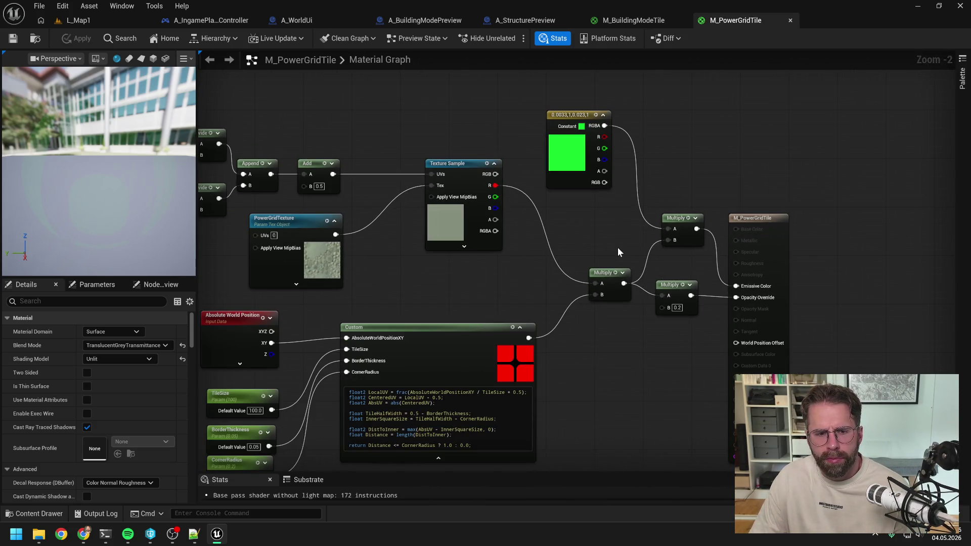
{"action": "scroll", "coordinate": [618, 248], "scroll_direction": "down", "scroll_amount": 1}
{"action": "left_click", "coordinate": [606, 24]}
{"action": "scroll", "coordinate": [609, 85], "scroll_direction": "down", "scroll_amount": 2}
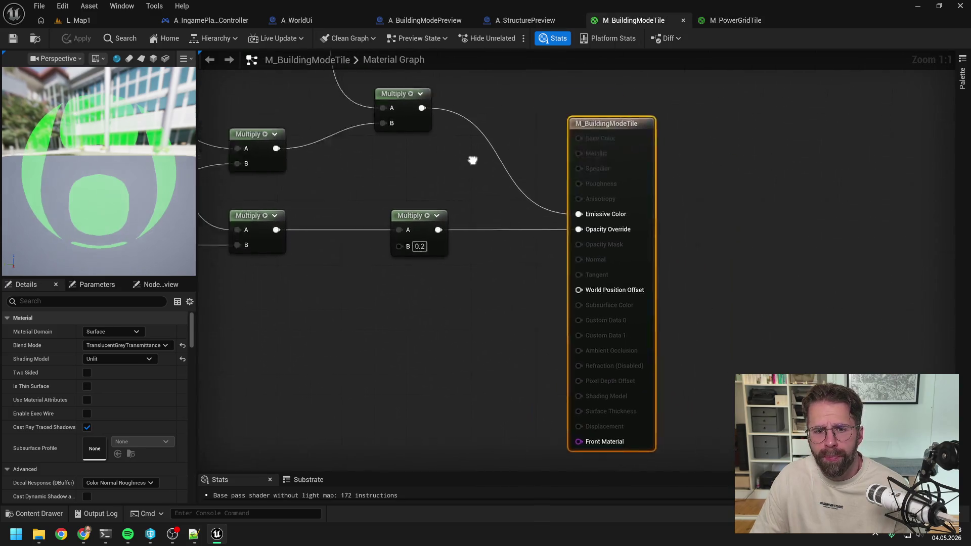
Step: Add a Multiply node on the Texture Sample's R output with B set to 255
{"action": "scroll", "coordinate": [688, 229], "scroll_direction": "up", "scroll_amount": 2}
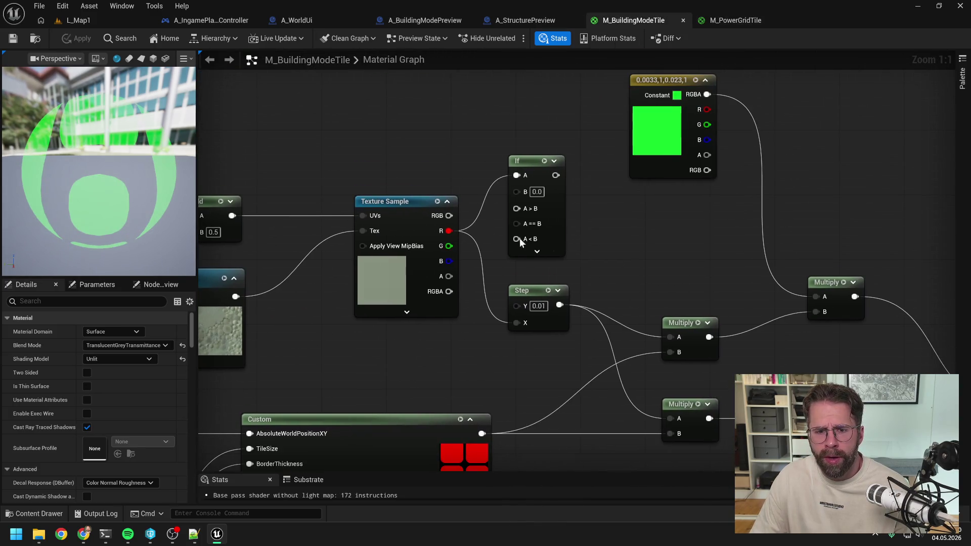
{"action": "mouse_move", "coordinate": [449, 231]}
{"action": "left_mouse_down"}
{"action": "mouse_move", "coordinate": [478, 126]}
{"action": "mouse_move", "coordinate": [500, 127]}
{"action": "left_mouse_up"}
{"action": "type", "text": "multiply"}
{"action": "key", "text": "Return"}
{"action": "left_click", "coordinate": [505, 143]}
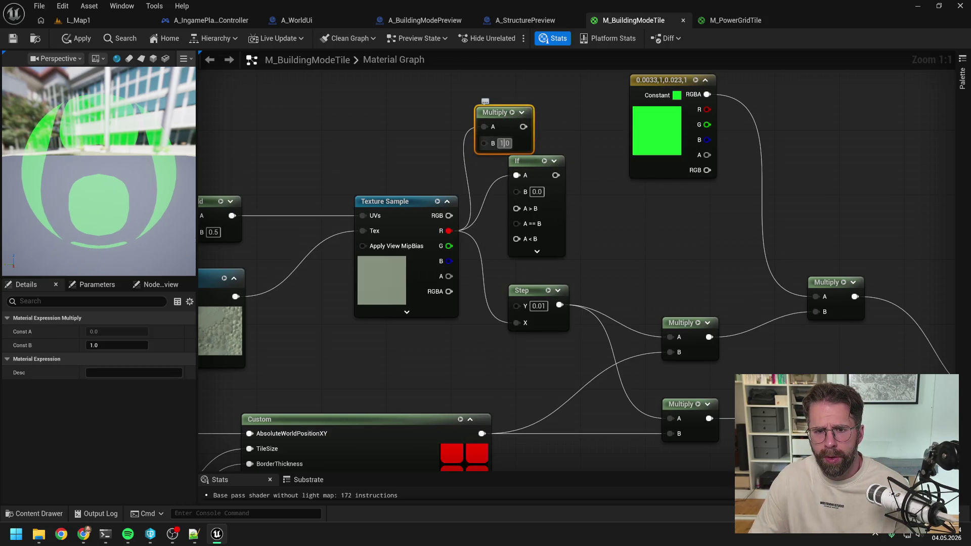
{"action": "type", "text": "255"}
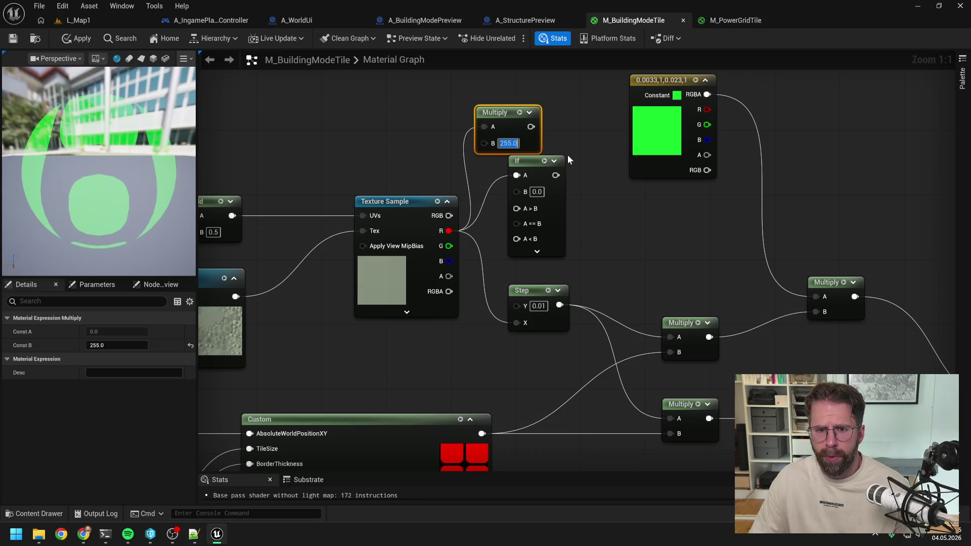
{"action": "left_click", "coordinate": [581, 193]}
Step: Pan the graph slightly left and bring the Claude Code terminal to the front
{"action": "scroll", "coordinate": [603, 202], "scroll_direction": "down", "scroll_amount": 2}
{"action": "left_click_drag", "start_coordinate": [603, 206], "coordinate": [546, 210]}
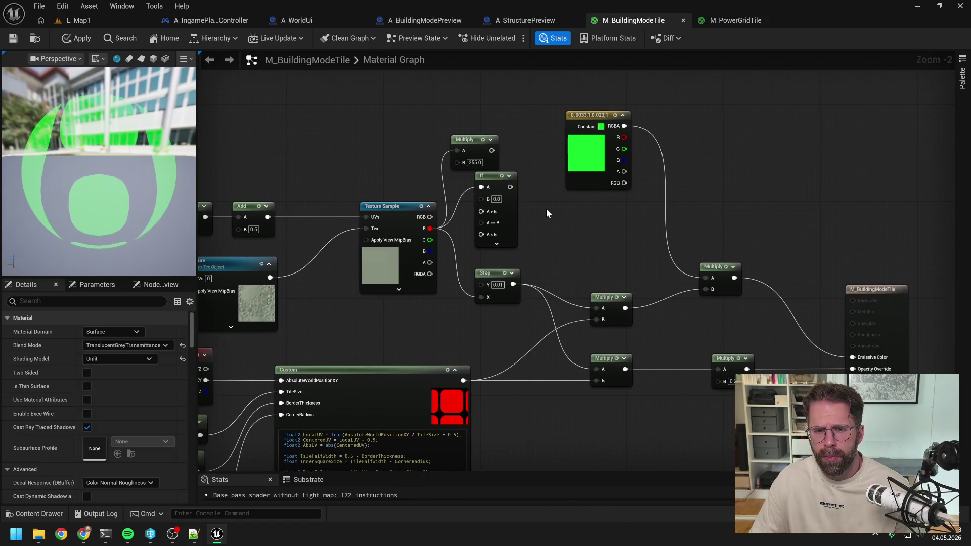
{"action": "left_click", "coordinate": [110, 539]}
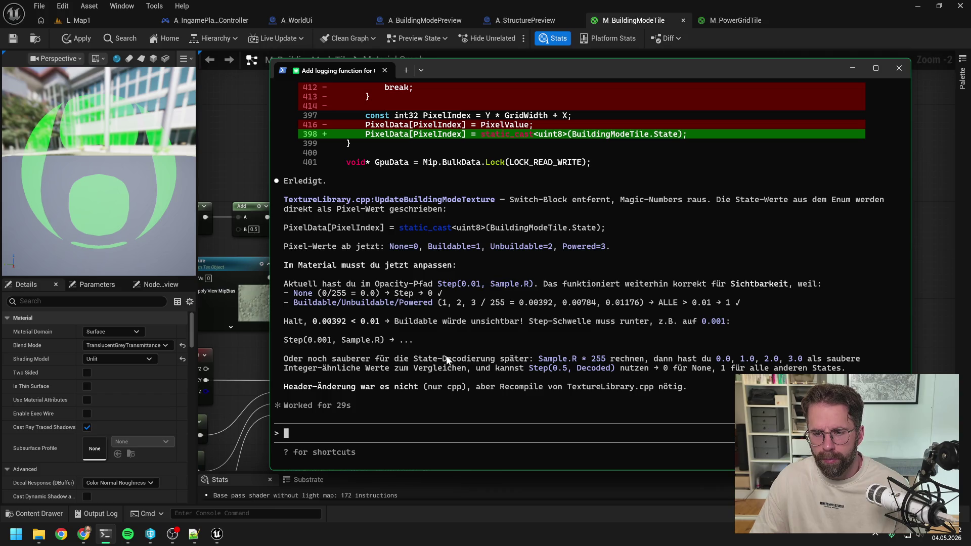
{"action": "left_click", "coordinate": [247, 350]}
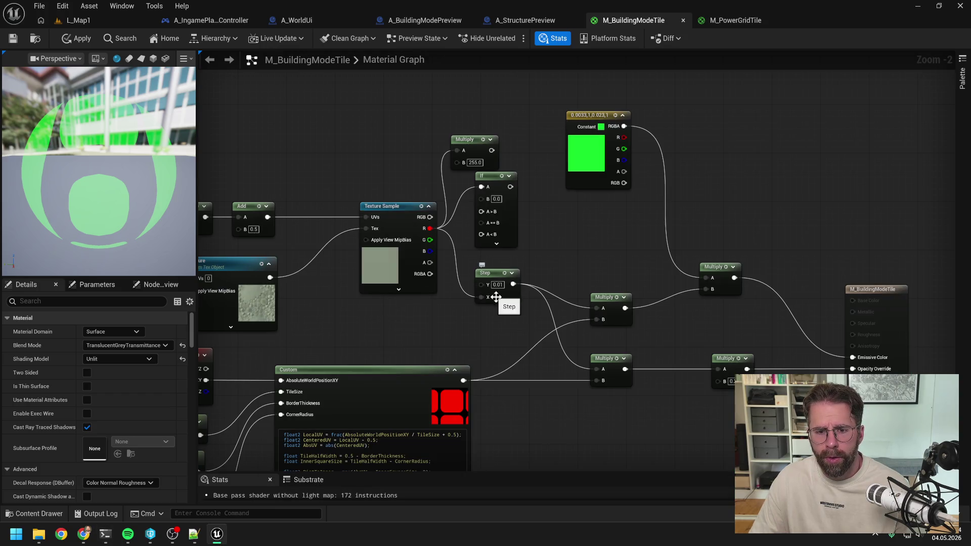
Step: Feed the ×255 Multiply output into the Step node and set its threshold to 0.5
{"action": "left_click_drag", "start_coordinate": [492, 150], "coordinate": [481, 297]}
{"action": "left_click", "coordinate": [497, 285]}
{"action": "type", "text": "0.5"}
{"action": "key", "text": "Return"}
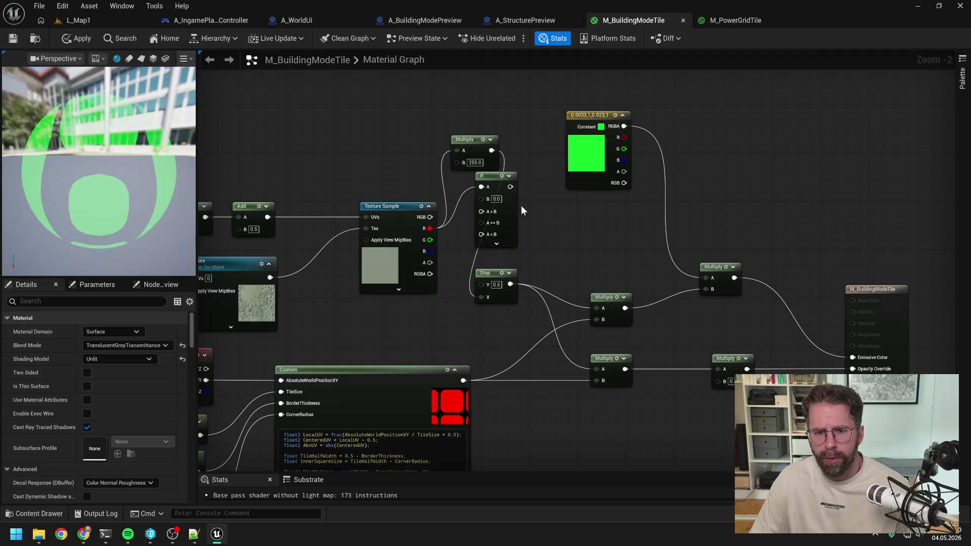
Step: Move the If node aside and box-select the If, Step, Constant, Multiply and output nodes
{"action": "mouse_move", "coordinate": [505, 184]}
{"action": "left_mouse_down"}
{"action": "mouse_move", "coordinate": [540, 203]}
{"action": "mouse_move", "coordinate": [560, 200]}
{"action": "left_mouse_up"}
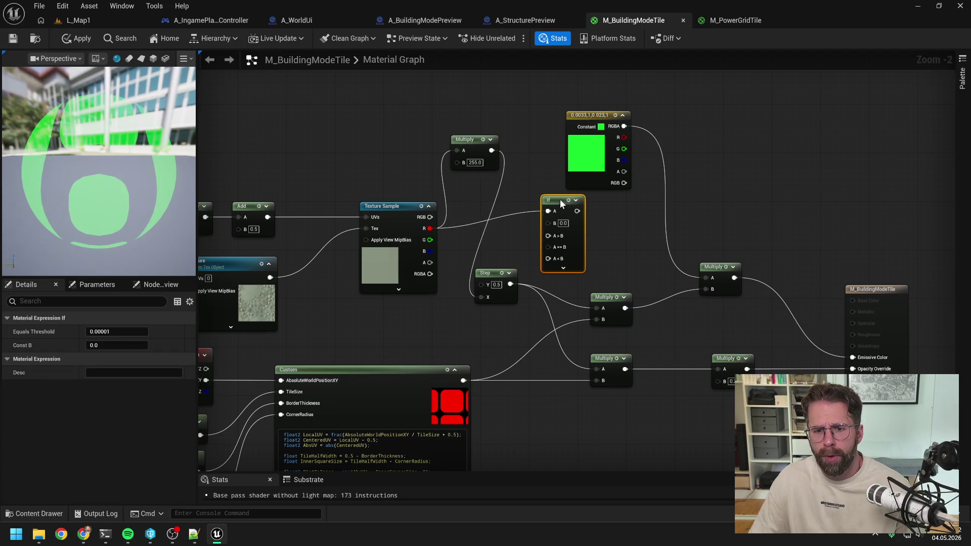
{"action": "scroll", "coordinate": [560, 199], "scroll_direction": "down", "scroll_amount": 1}
{"action": "scroll", "coordinate": [474, 290], "scroll_direction": "down", "scroll_amount": 1}
{"action": "left_click_drag", "start_coordinate": [457, 215], "coordinate": [728, 350]}
{"action": "scroll", "coordinate": [460, 303], "scroll_direction": "up", "scroll_amount": 2}
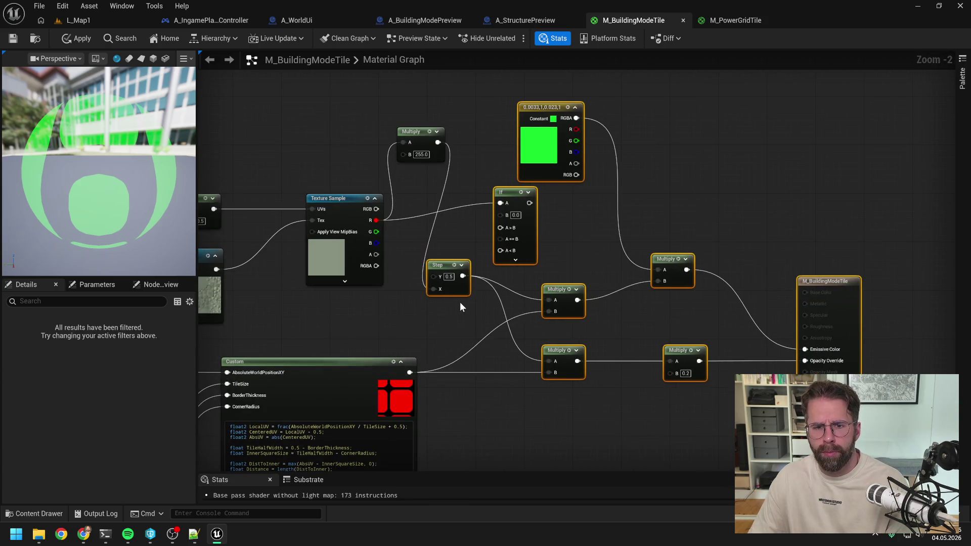
{"action": "left_click", "coordinate": [443, 307]}
Step: Place the ×255 Multiply beside Step, straighten the wires, then apply and save the material
{"action": "mouse_move", "coordinate": [418, 132]}
{"action": "left_mouse_down"}
{"action": "mouse_move", "coordinate": [442, 277]}
{"action": "mouse_move", "coordinate": [655, 320]}
{"action": "left_mouse_up"}
{"action": "left_click", "coordinate": [492, 306]}
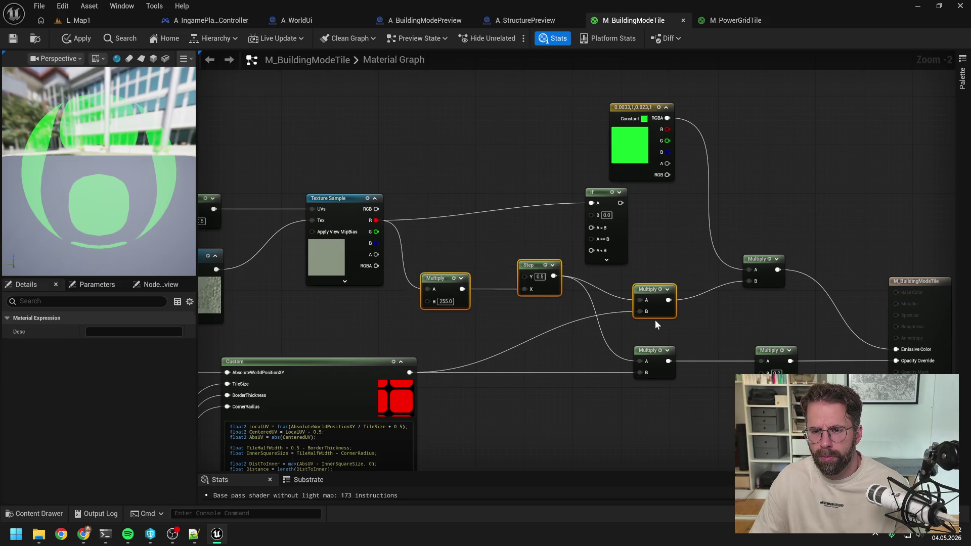
{"action": "key", "text": "q"}
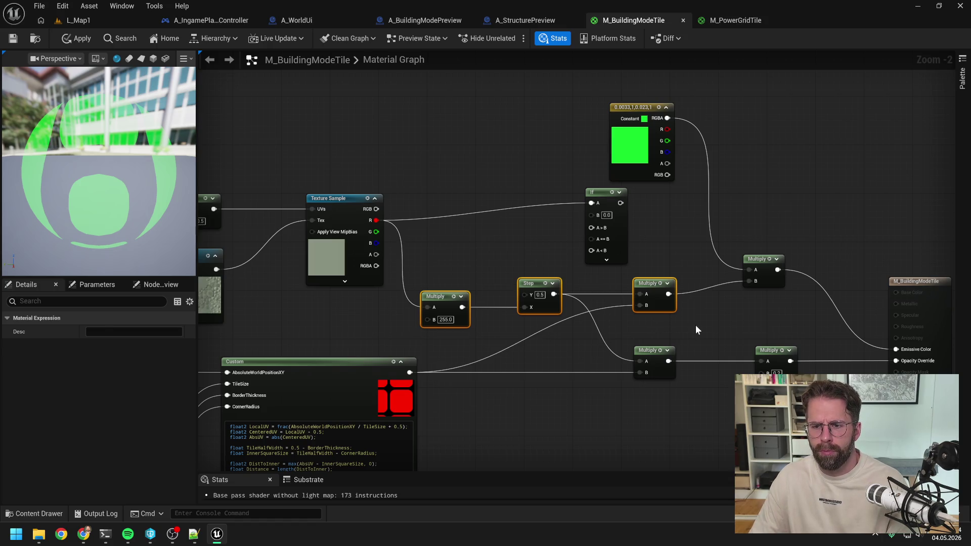
{"action": "left_click", "coordinate": [696, 324]}
{"action": "left_click_drag", "start_coordinate": [696, 326], "coordinate": [680, 324]}
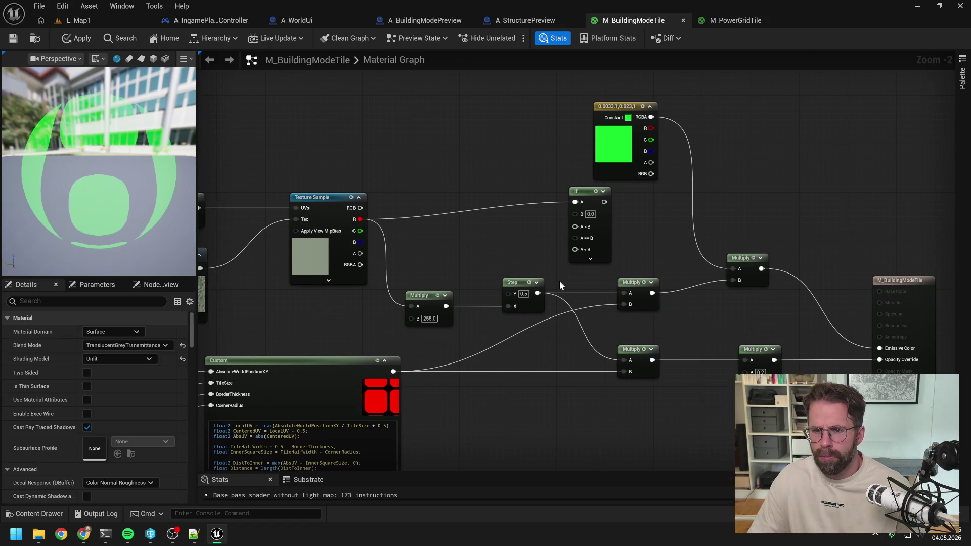
{"action": "left_click", "coordinate": [73, 39]}
{"action": "left_click", "coordinate": [12, 39]}
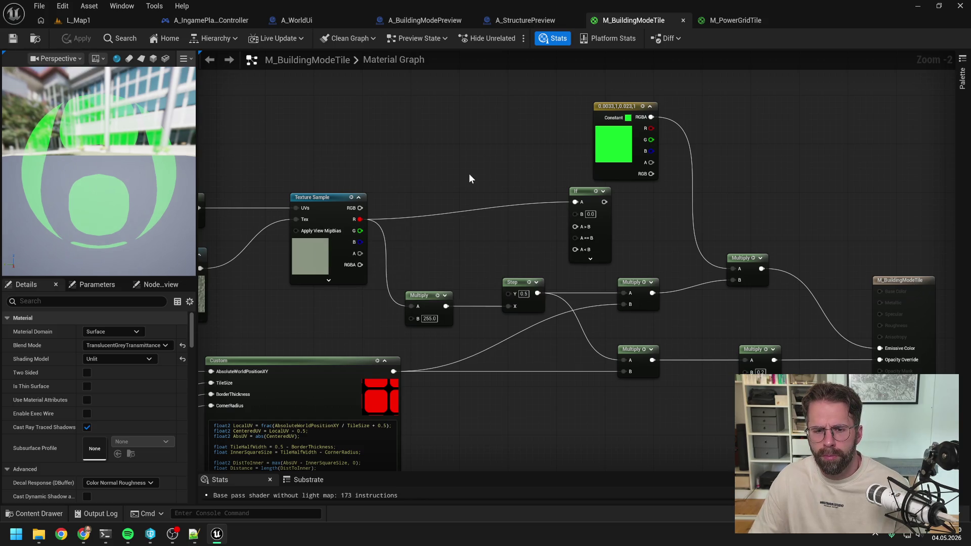
Step: Replace the old If node with a new If node pulled from the Multiply output
{"action": "left_click_drag", "start_coordinate": [429, 297], "coordinate": [430, 235]}
{"action": "left_click_drag", "start_coordinate": [500, 245], "coordinate": [444, 255]}
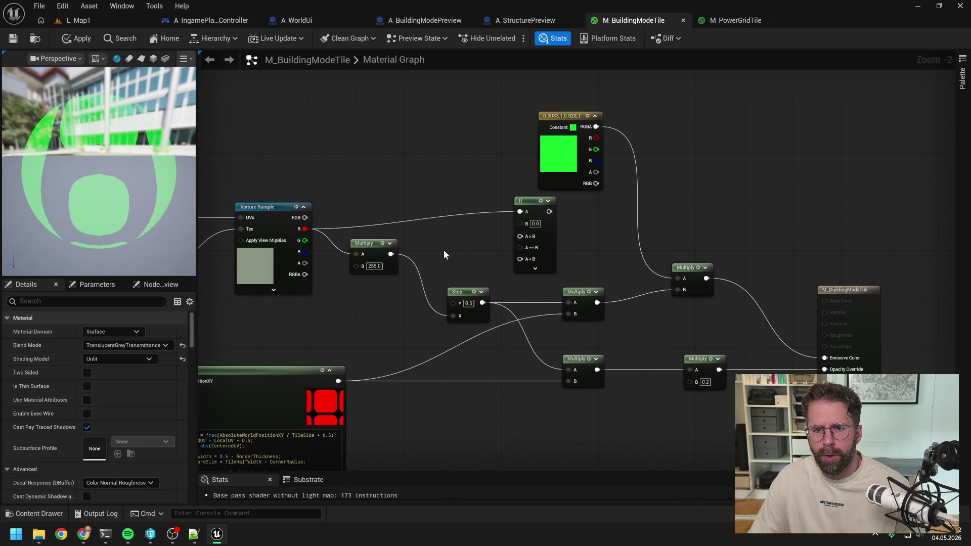
{"action": "left_click", "coordinate": [536, 225]}
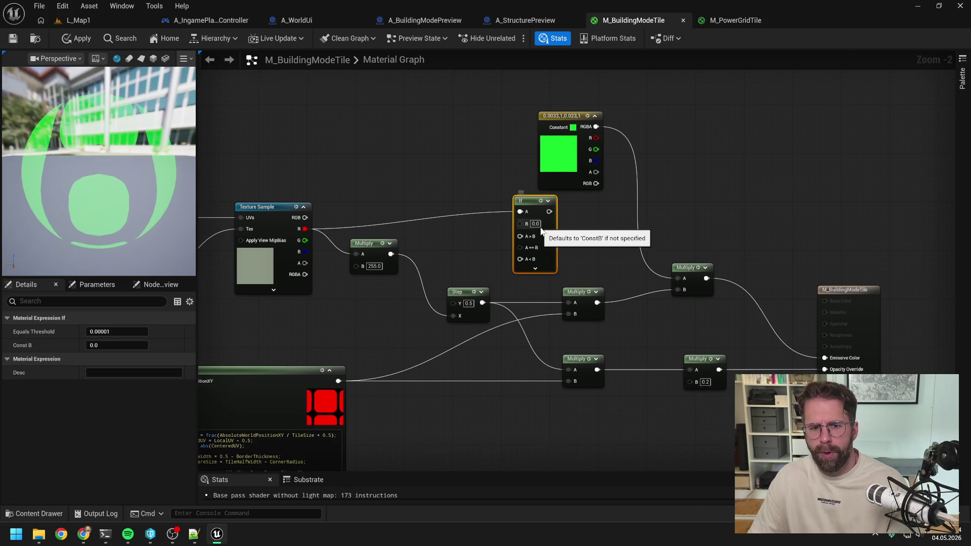
{"action": "key", "text": "Delete"}
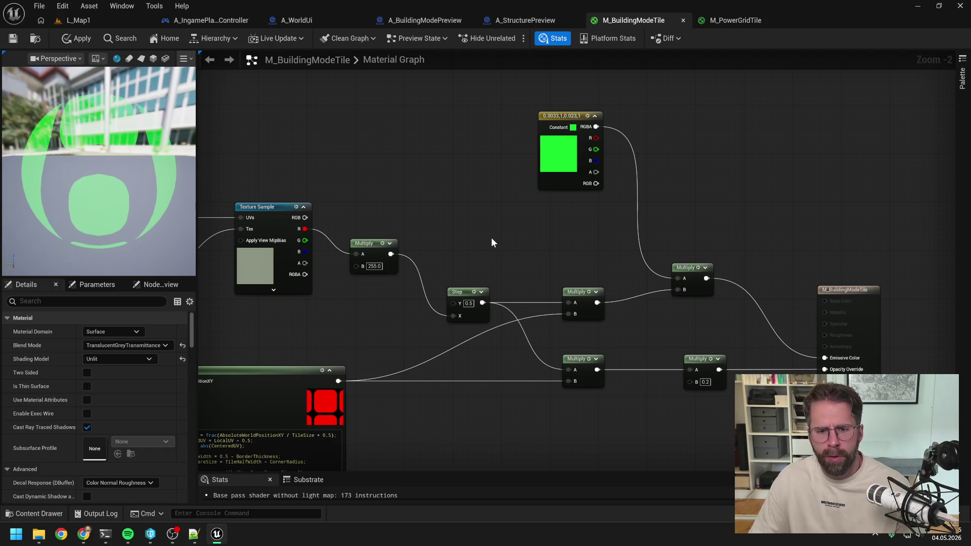
{"action": "left_click_drag", "start_coordinate": [391, 254], "coordinate": [461, 240]}
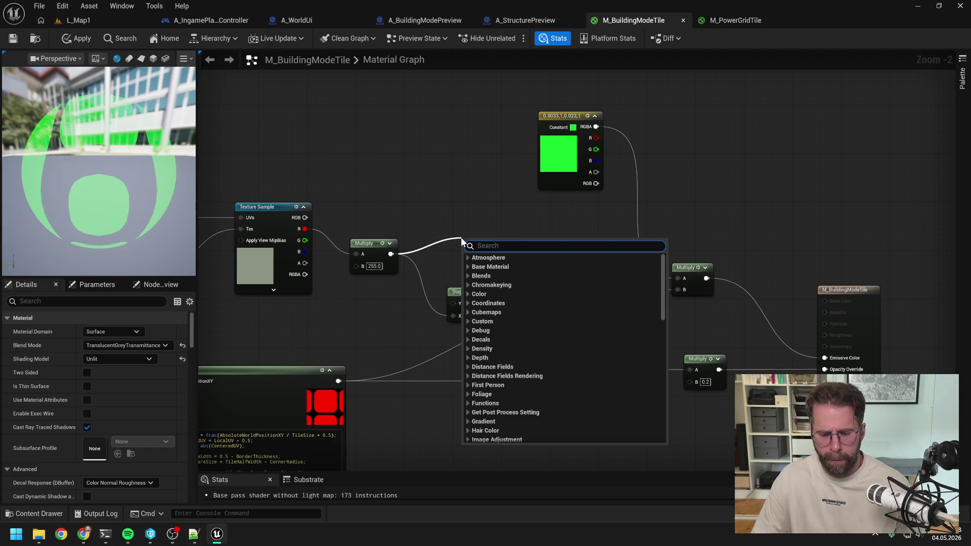
{"action": "type", "text": "if"}
{"action": "key", "text": "Escape"}
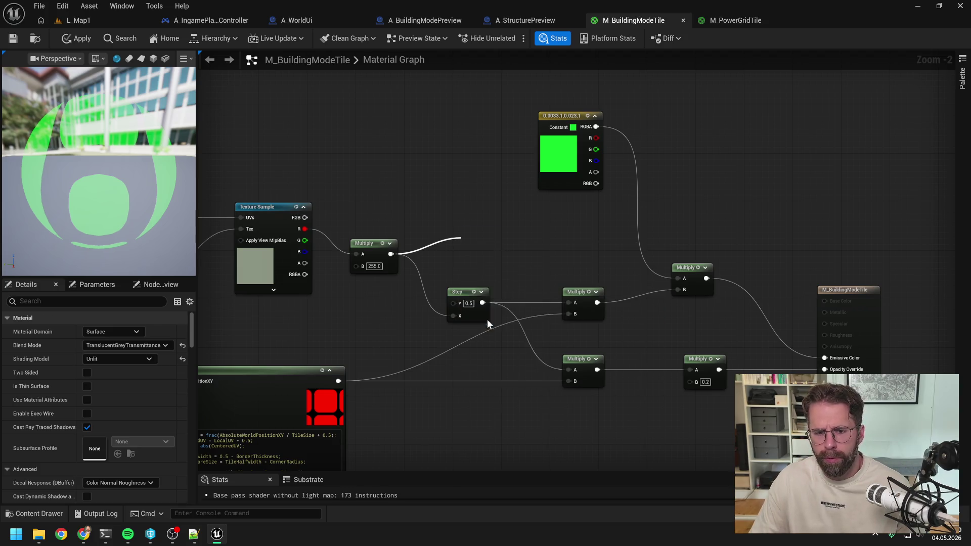
{"action": "left_click_drag", "start_coordinate": [475, 235], "coordinate": [481, 188]}
{"action": "left_click", "coordinate": [551, 241]}
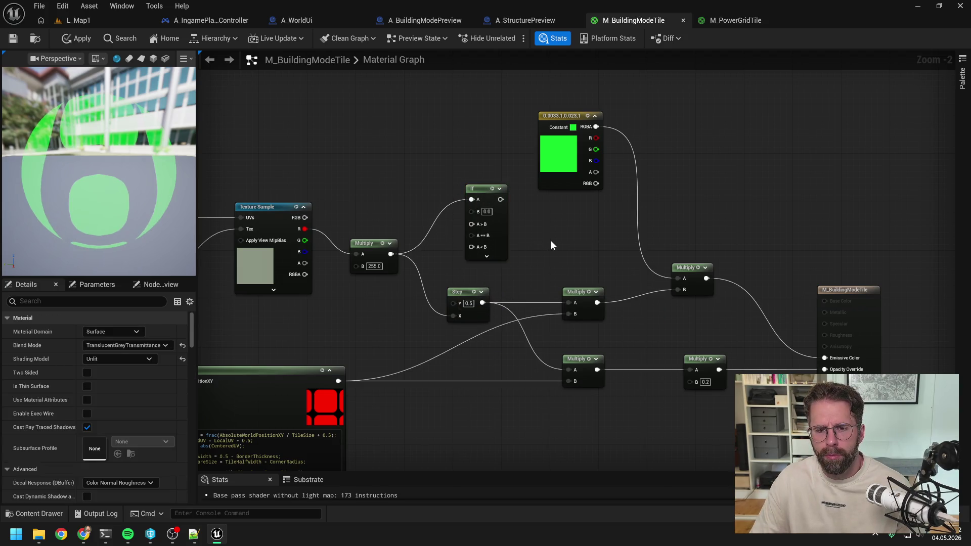
Step: Move the green constant colour node up and left, clear of the If node
{"action": "left_click_drag", "start_coordinate": [547, 233], "coordinate": [574, 265]}
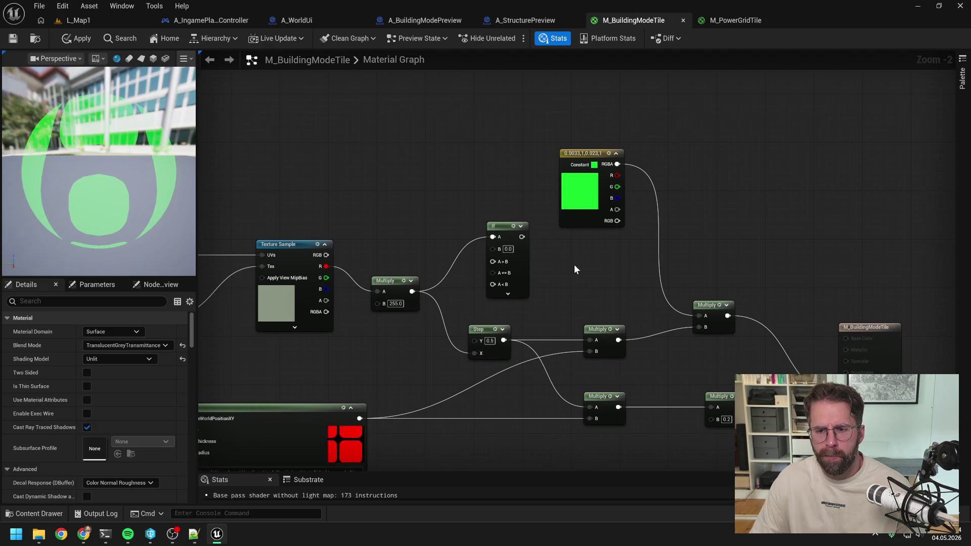
{"action": "left_click_drag", "start_coordinate": [577, 162], "coordinate": [502, 122]}
{"action": "left_click", "coordinate": [462, 227]}
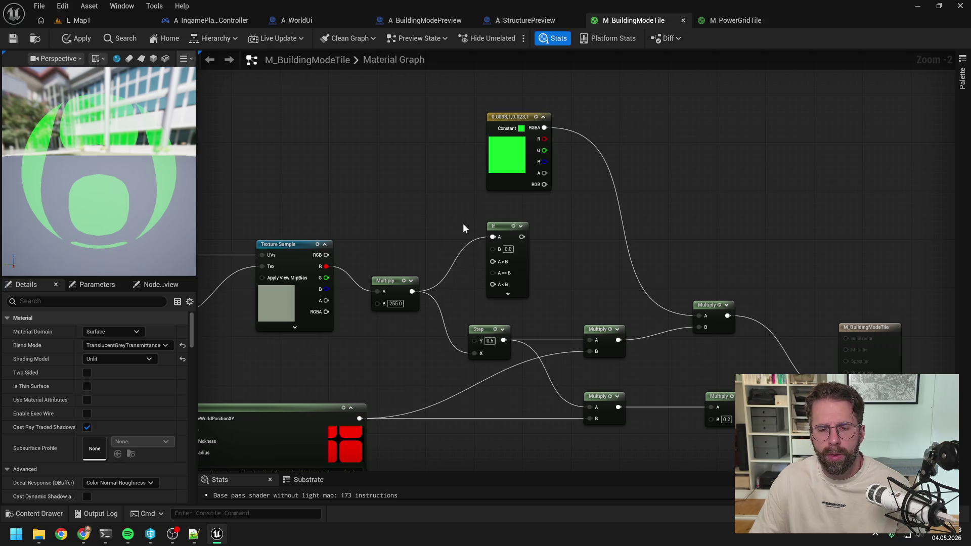
{"action": "left_click", "coordinate": [508, 249]}
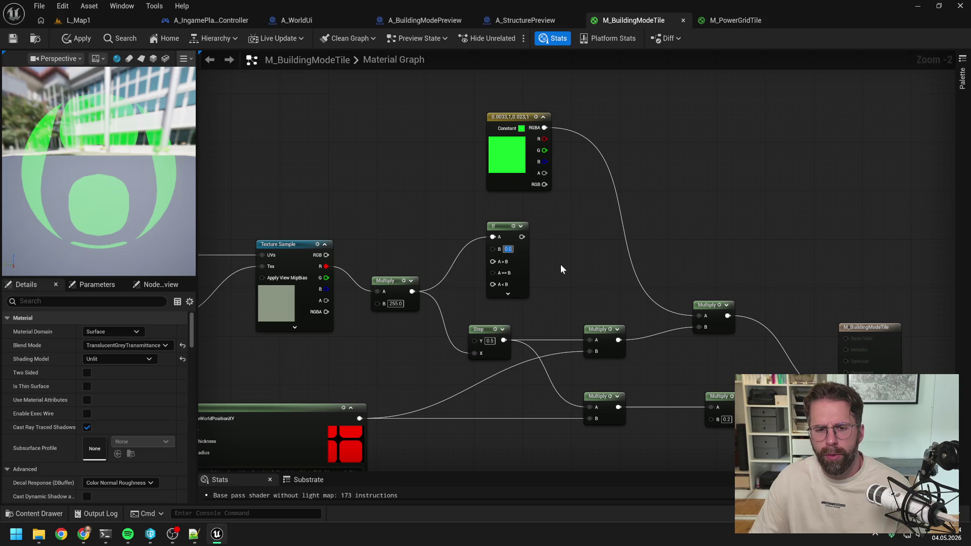
{"action": "type", "text": "0.5"}
{"action": "key", "text": "Return"}
{"action": "left_click", "coordinate": [394, 281]}
{"action": "right_click", "coordinate": [394, 281]}
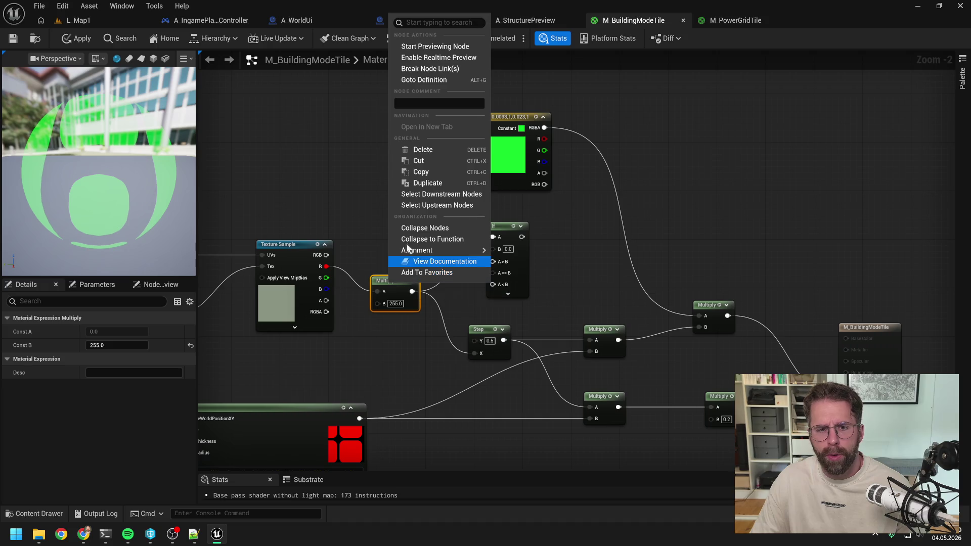
{"action": "left_click", "coordinate": [431, 103]}
{"action": "type", "text": "0"}
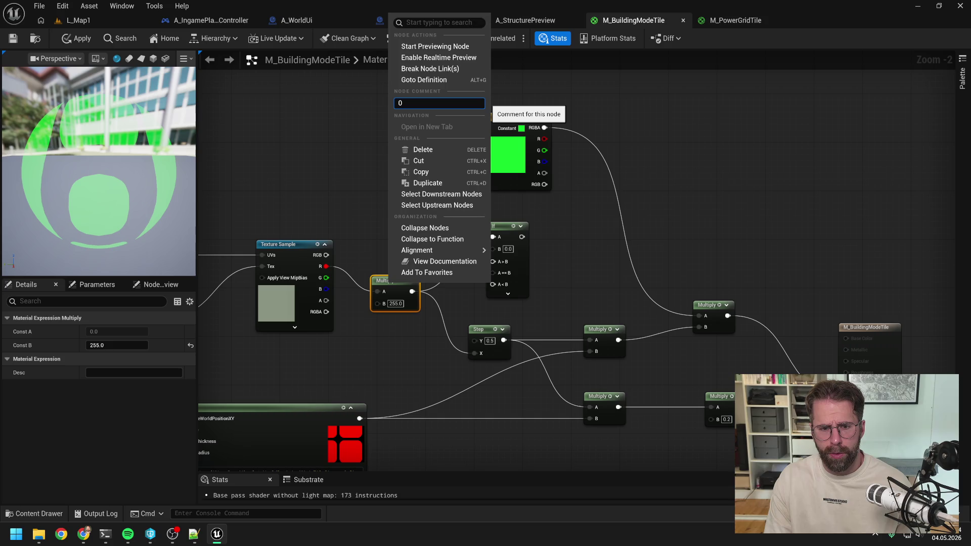
{"action": "type", "text": " ="}
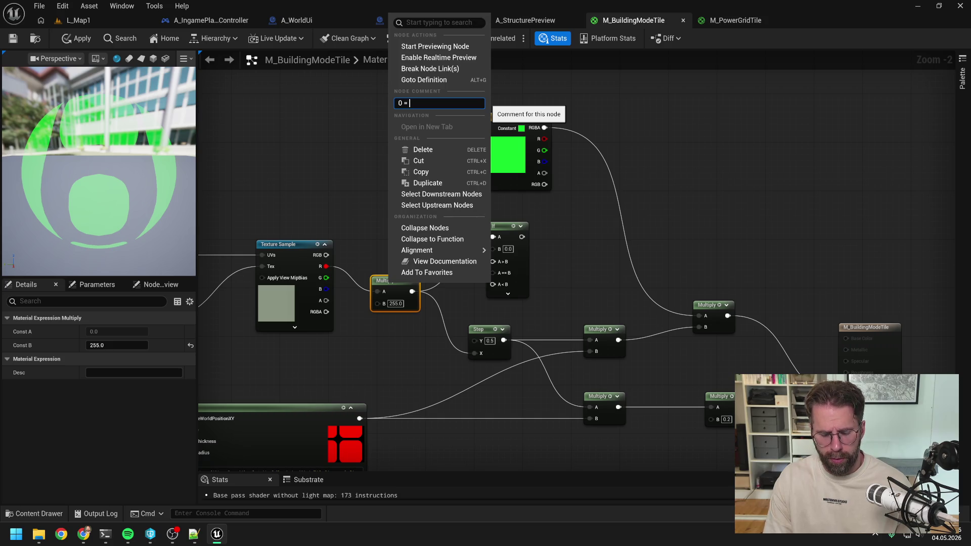
{"action": "type", "text": " None"}
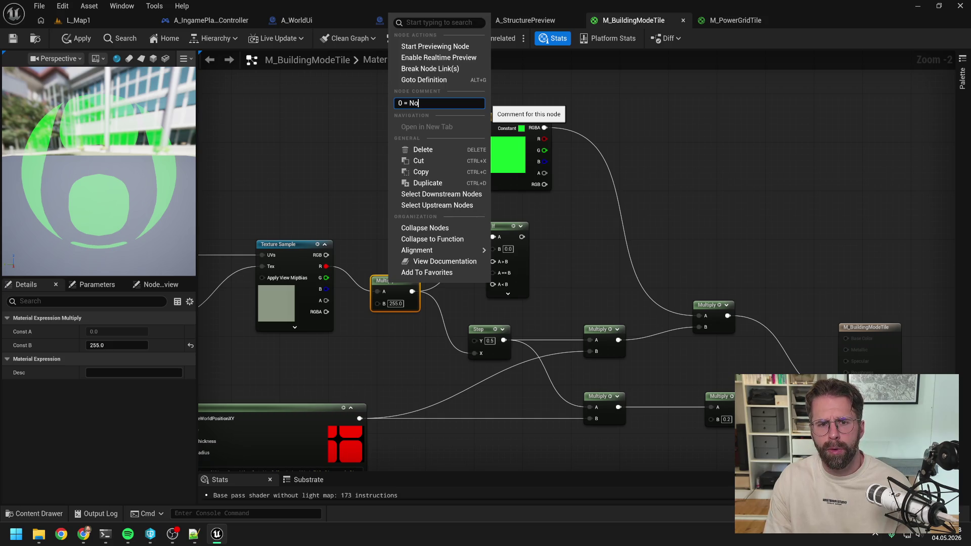
{"action": "key", "text": "Return"}
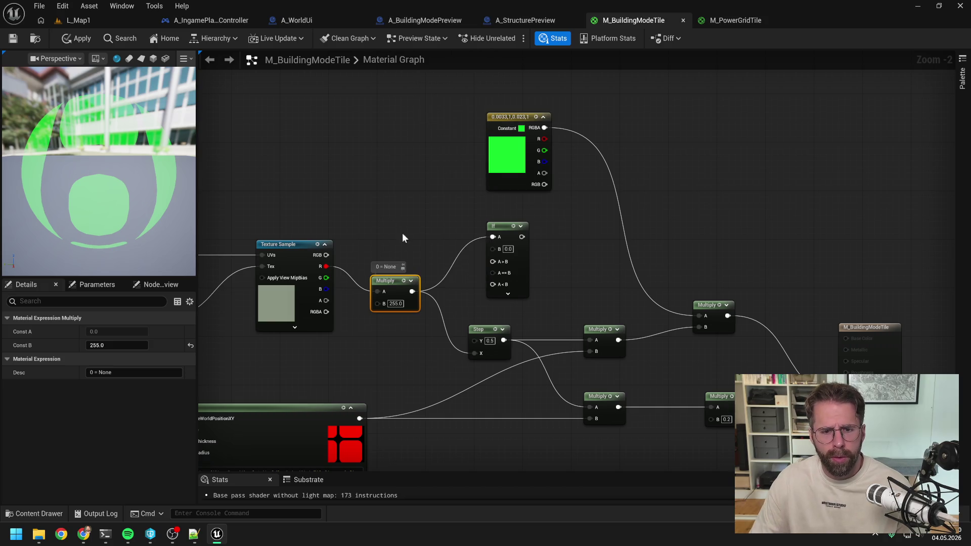
{"action": "right_click", "coordinate": [395, 288]}
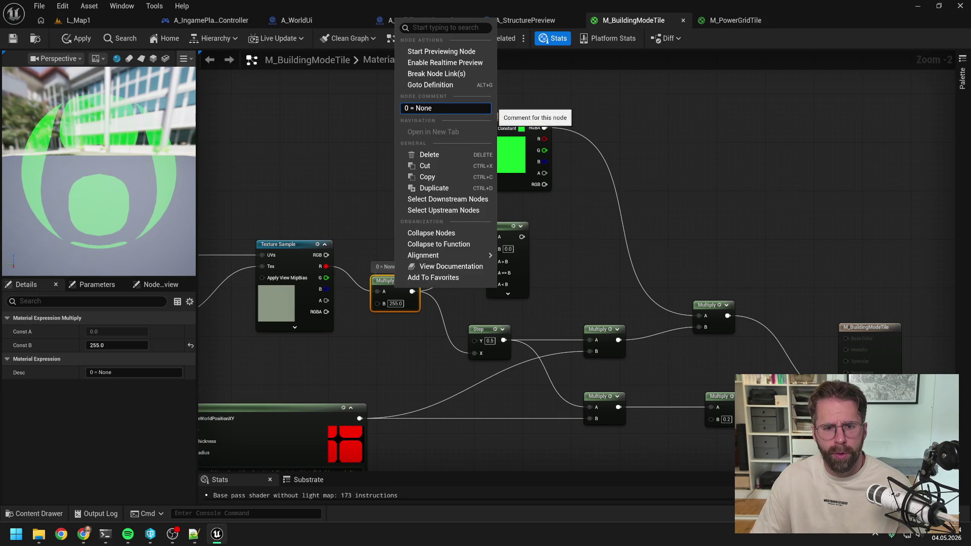
{"action": "key", "text": "ctrl+a"}
{"action": "key", "text": "BackSpace"}
{"action": "key", "text": "Return"}
{"action": "left_click_drag", "start_coordinate": [369, 215], "coordinate": [530, 361]}
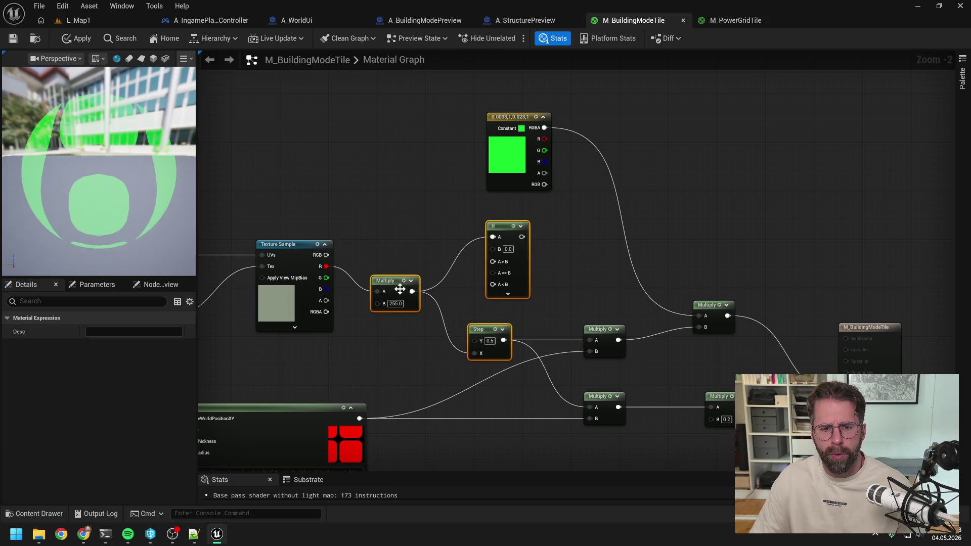
Step: Wrap the selected Multiply node in a comment box and narrow it around the node
{"action": "right_click", "coordinate": [400, 289]}
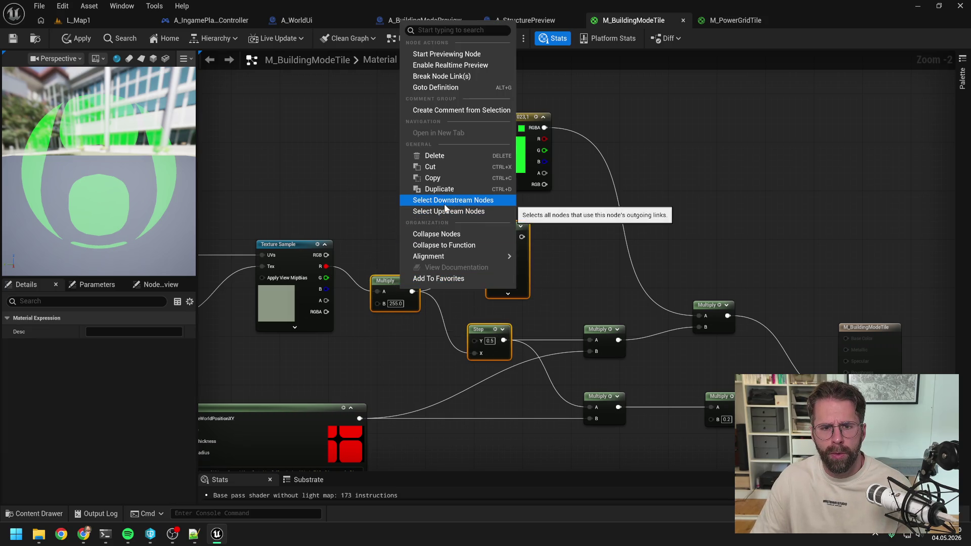
{"action": "left_click", "coordinate": [450, 110]}
{"action": "left_click", "coordinate": [536, 281]}
{"action": "left_click_drag", "start_coordinate": [540, 280], "coordinate": [455, 275]}
Step: Write the comment title as four lines: 0 = None, 1 = Buildable, 2 = Unbuildable, 3 = Powered
{"action": "double_click", "coordinate": [394, 206]}
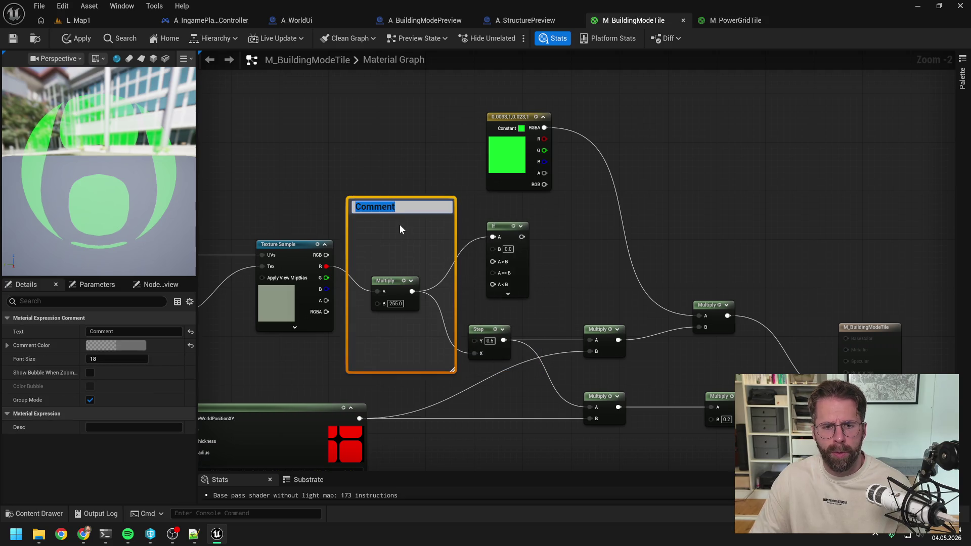
{"action": "type", "text": "0 = None"}
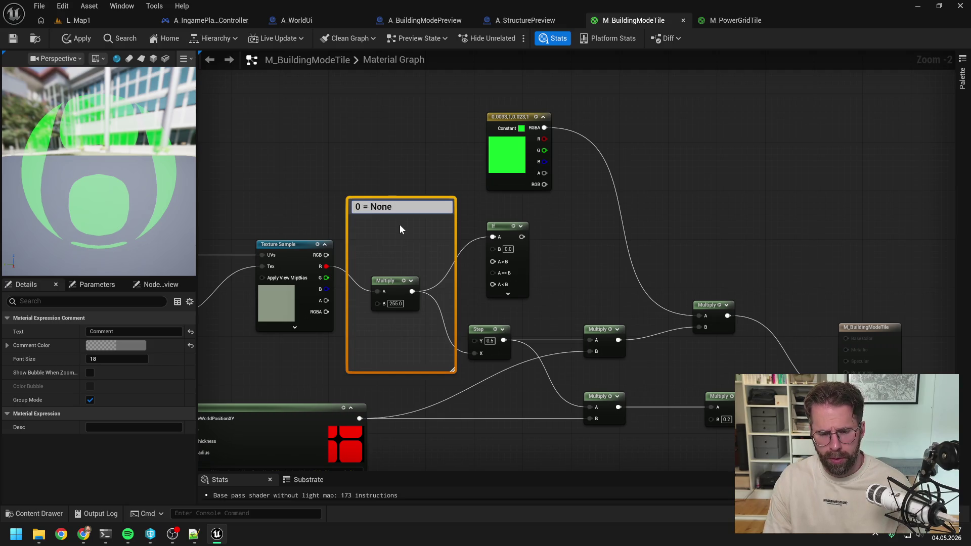
{"action": "key", "text": "shift+Return"}
{"action": "type", "text": "1 ="}
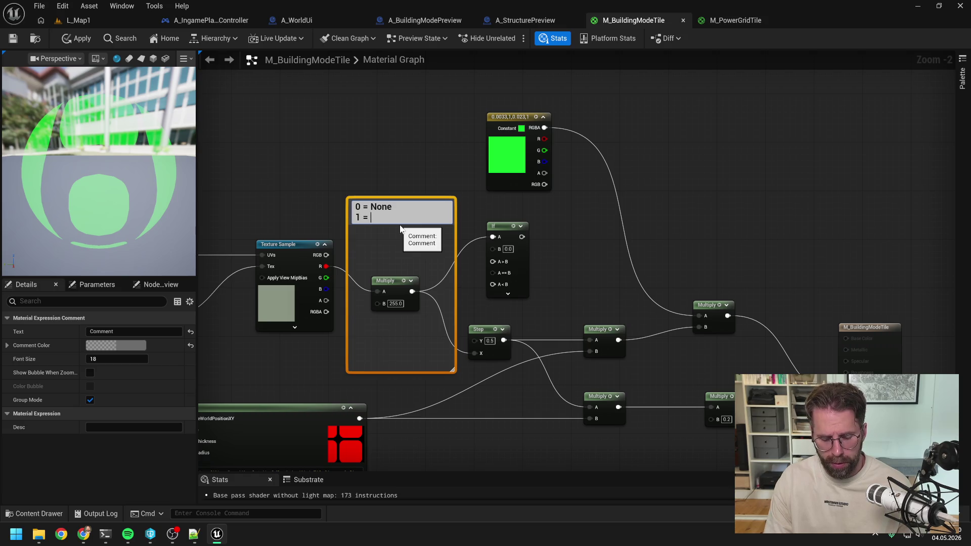
{"action": "type", "text": " Buildable"}
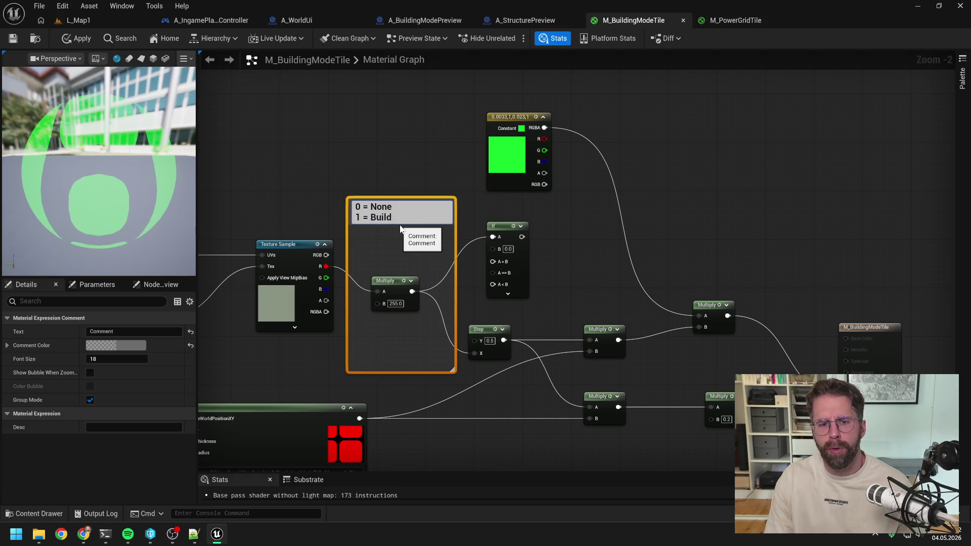
{"action": "key", "text": "shift+Return"}
{"action": "type", "text": "2 ="}
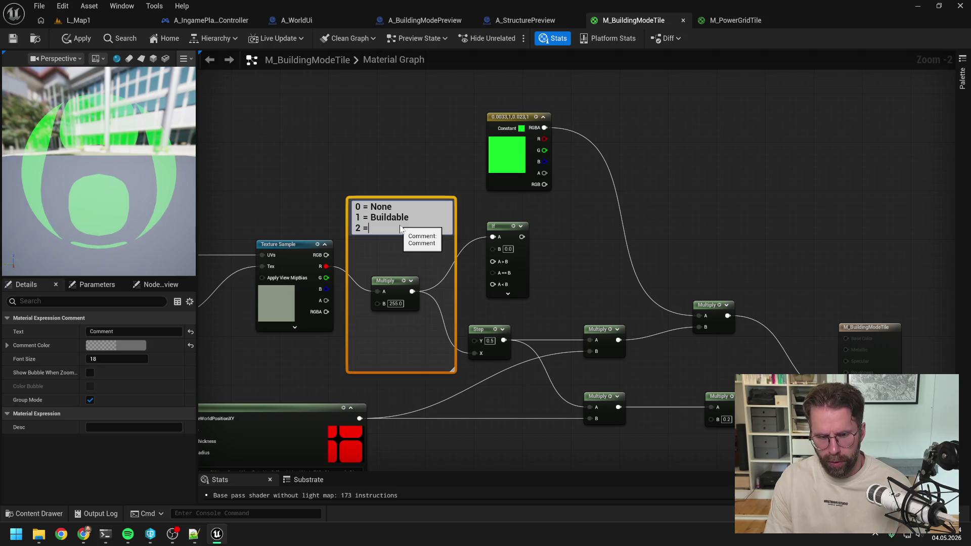
{"action": "type", "text": " Unbuildable"}
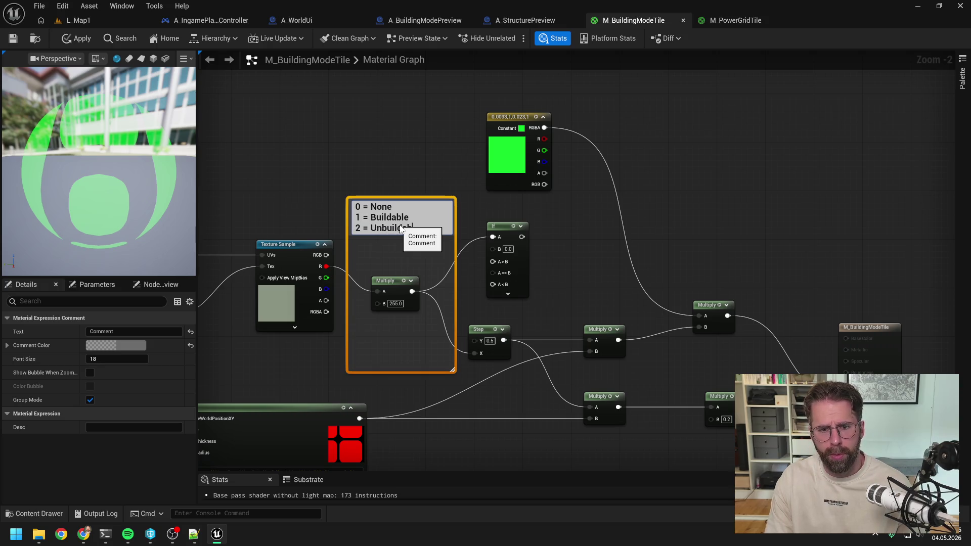
{"action": "key", "text": "shift+Return"}
{"action": "type", "text": "3 = Powered"}
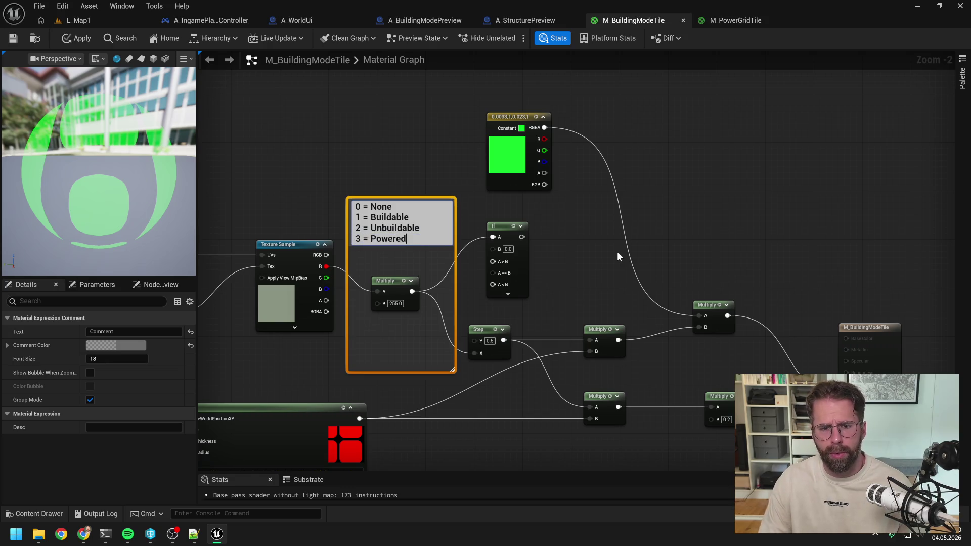
{"action": "left_click", "coordinate": [585, 278]}
{"action": "left_click_drag", "start_coordinate": [578, 280], "coordinate": [544, 259]}
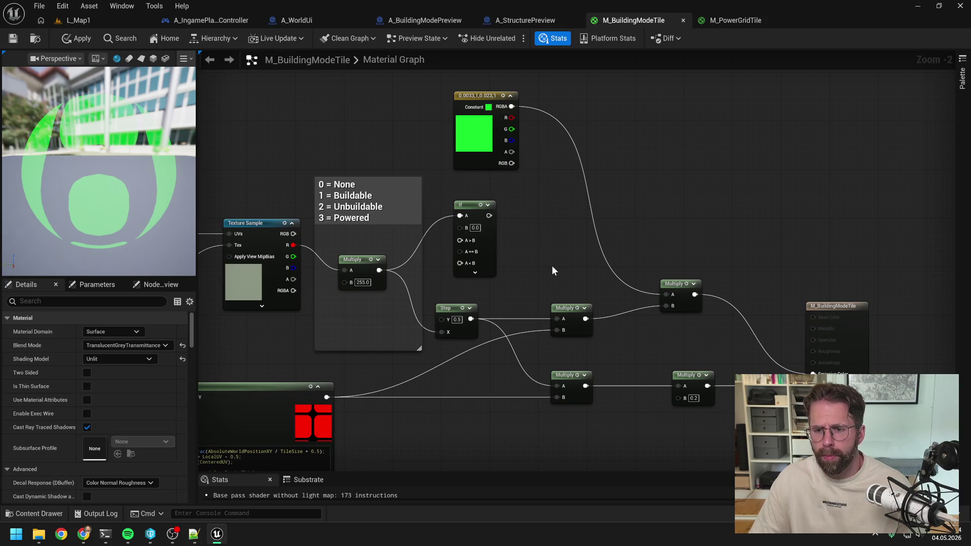
{"action": "left_click_drag", "start_coordinate": [678, 286], "coordinate": [689, 272]}
Step: Set the If node's B value to 2.0
{"action": "left_click", "coordinate": [568, 262]}
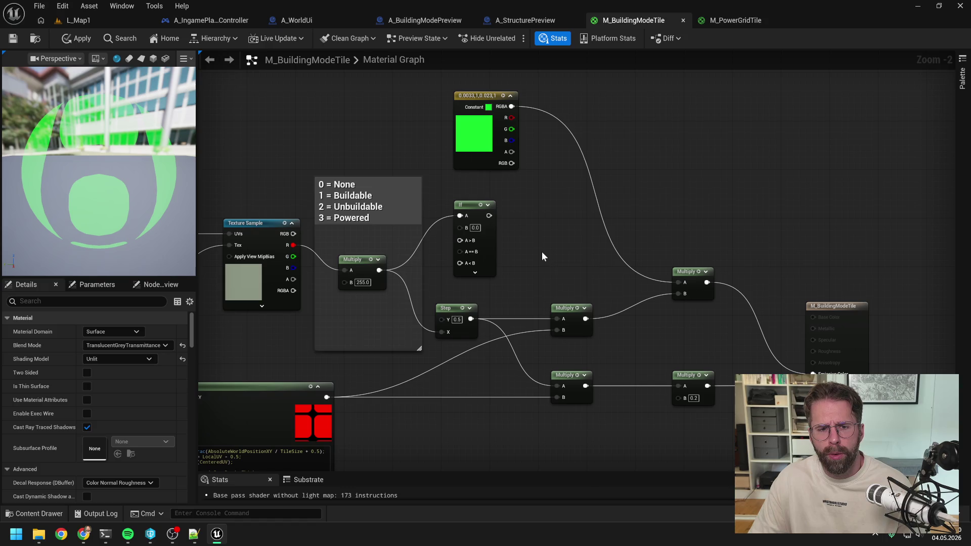
{"action": "left_click", "coordinate": [475, 228]}
{"action": "key", "text": "Return"}
{"action": "left_click", "coordinate": [476, 227]}
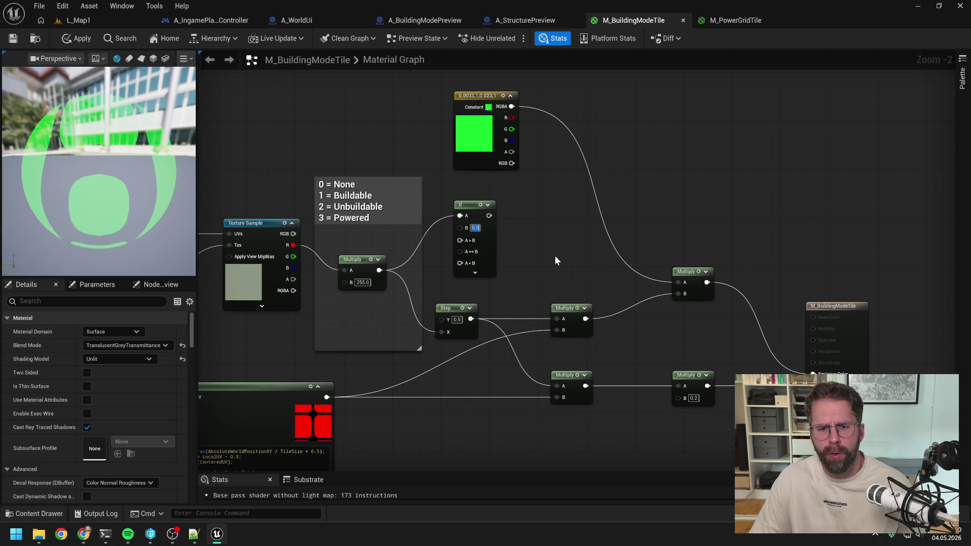
{"action": "type", "text": "2"}
{"action": "key", "text": "Return"}
Step: Wire the If output into the colour Multiply and the green constant into the If, then switch to M_PowerGridTile
{"action": "mouse_move", "coordinate": [463, 223]}
{"action": "left_mouse_down"}
{"action": "mouse_move", "coordinate": [560, 223]}
{"action": "mouse_move", "coordinate": [669, 293]}
{"action": "left_mouse_up"}
{"action": "left_click", "coordinate": [638, 219]}
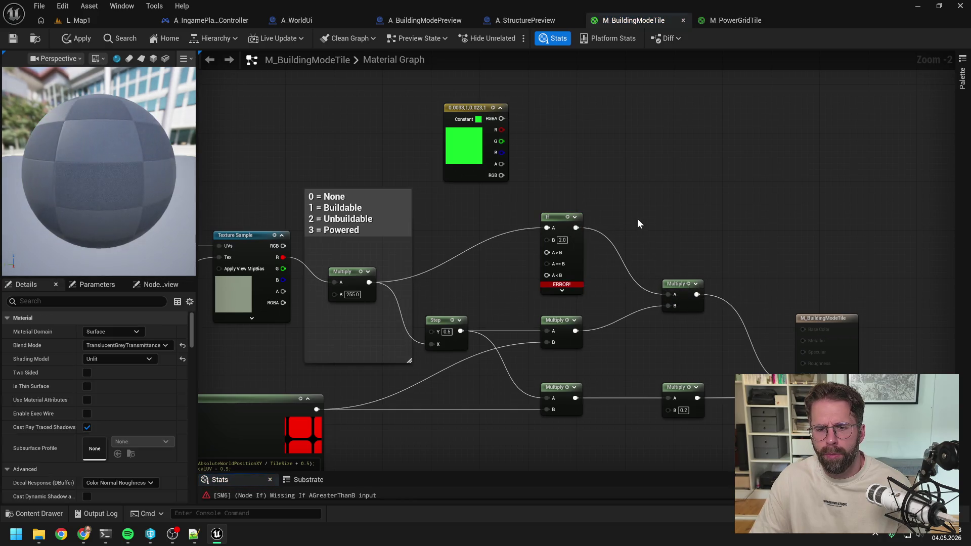
{"action": "mouse_move", "coordinate": [533, 120]}
{"action": "left_mouse_down"}
{"action": "mouse_move", "coordinate": [572, 147]}
{"action": "mouse_move", "coordinate": [554, 199]}
{"action": "left_mouse_up"}
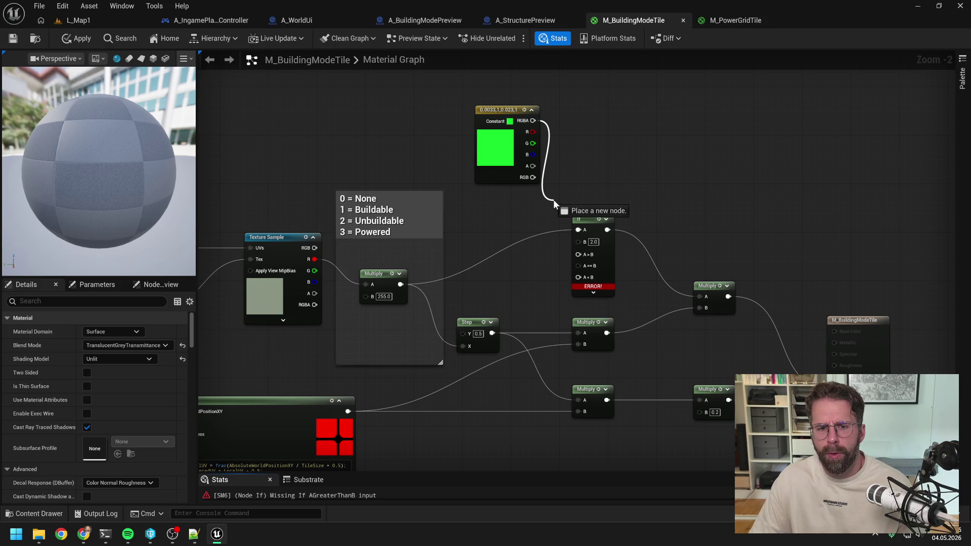
{"action": "left_click_drag", "start_coordinate": [553, 199], "coordinate": [565, 236]}
{"action": "key", "text": "ctrl+Tab"}
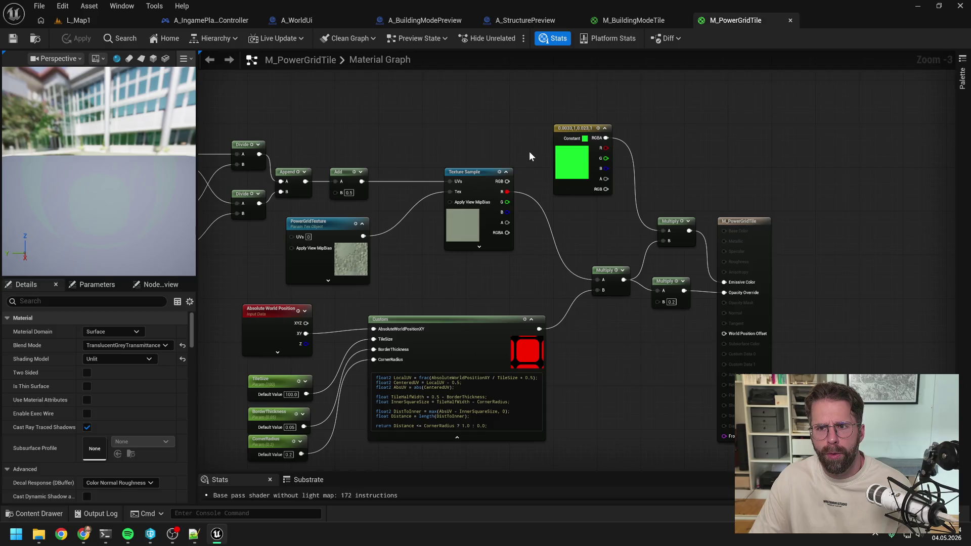
Step: In M_BuildingModeTile, duplicate the green constant below the original and wire the copy into the If node
{"action": "left_click", "coordinate": [633, 20]}
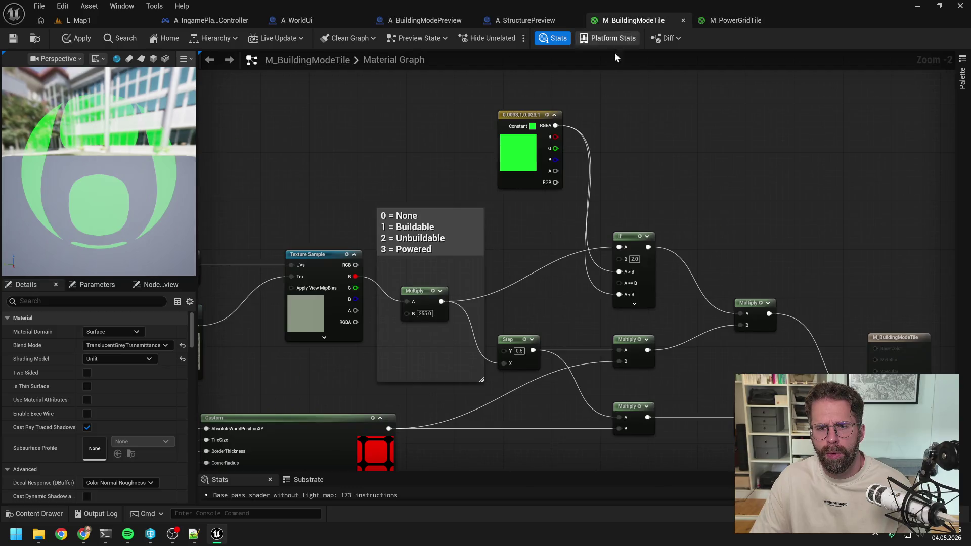
{"action": "left_click", "coordinate": [548, 125]}
{"action": "key", "text": "ctrl+d"}
{"action": "left_click_drag", "start_coordinate": [550, 217], "coordinate": [521, 202]}
{"action": "left_click_drag", "start_coordinate": [535, 131], "coordinate": [535, 105]}
{"action": "mouse_move", "coordinate": [530, 195]}
{"action": "left_mouse_down"}
{"action": "mouse_move", "coordinate": [529, 180]}
{"action": "mouse_move", "coordinate": [561, 194]}
{"action": "mouse_move", "coordinate": [628, 271]}
{"action": "left_mouse_up"}
{"action": "left_click", "coordinate": [581, 172]}
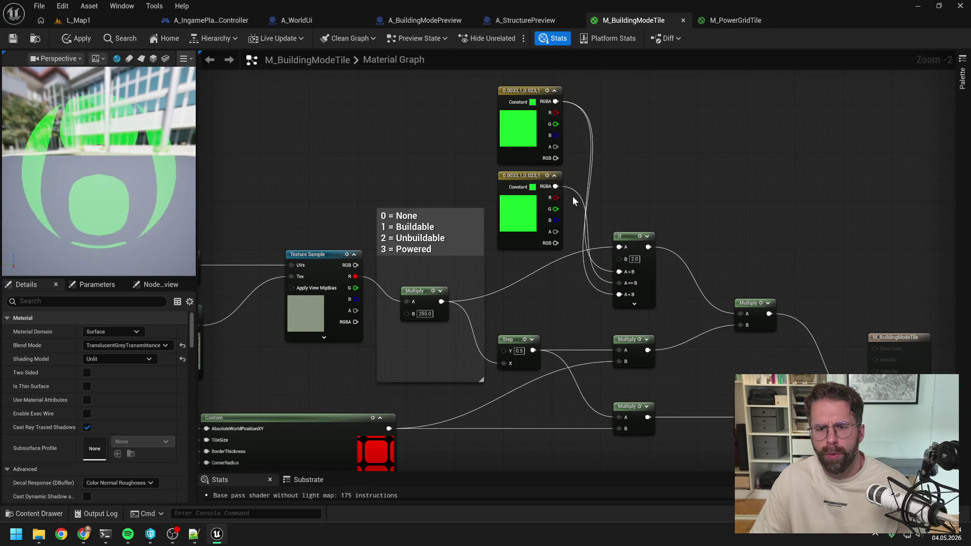
Step: Make the copied constant red (1, 0.023, 0.023), apply the material, and play L_Map1
{"action": "double_click", "coordinate": [506, 203]}
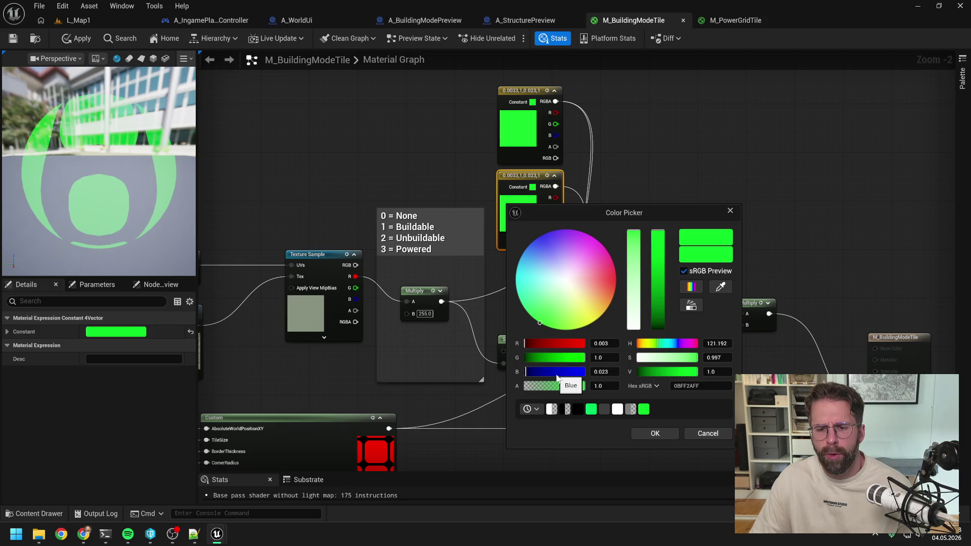
{"action": "left_click_drag", "start_coordinate": [549, 344], "coordinate": [587, 344]}
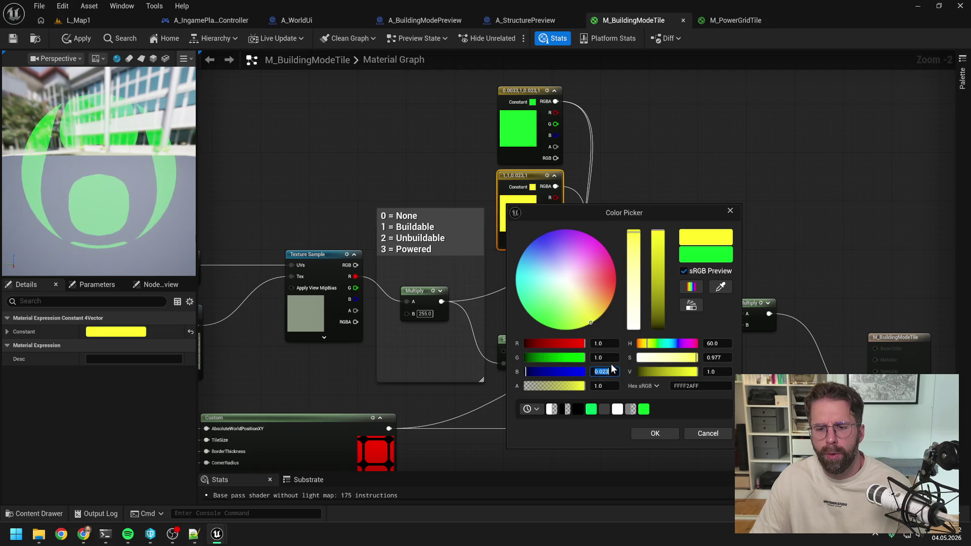
{"action": "left_click", "coordinate": [605, 358]}
{"action": "type", "text": "0.023"}
{"action": "key", "text": "Return"}
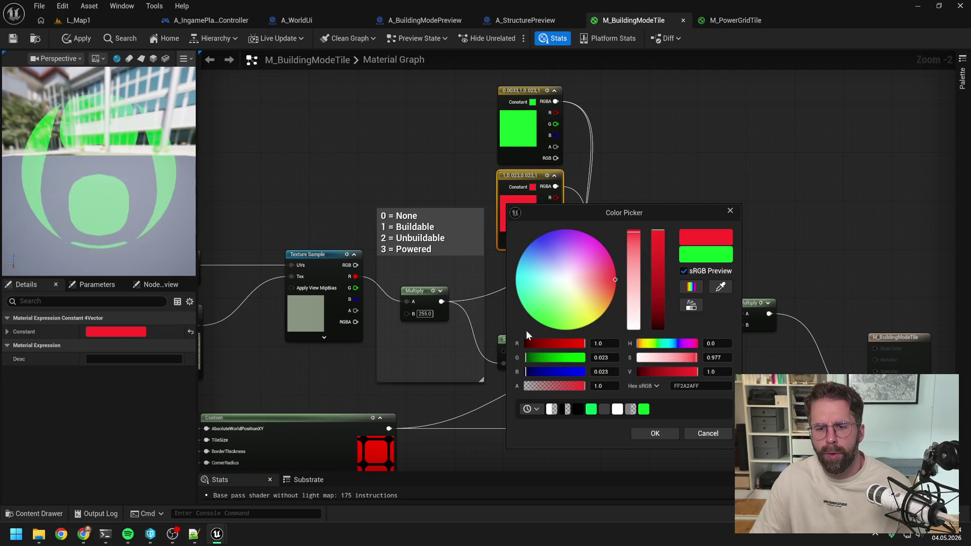
{"action": "left_click", "coordinate": [654, 435]}
{"action": "left_click", "coordinate": [692, 189]}
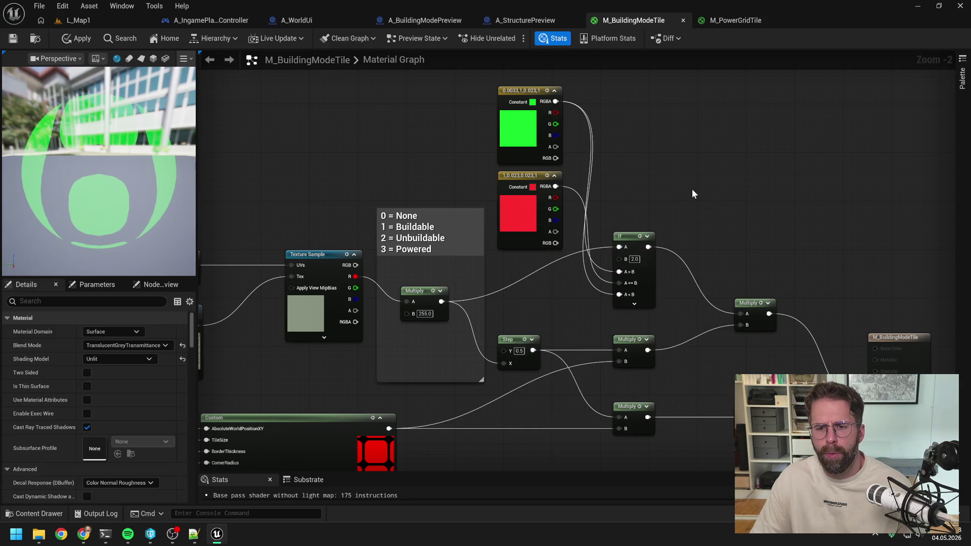
{"action": "left_click", "coordinate": [77, 38]}
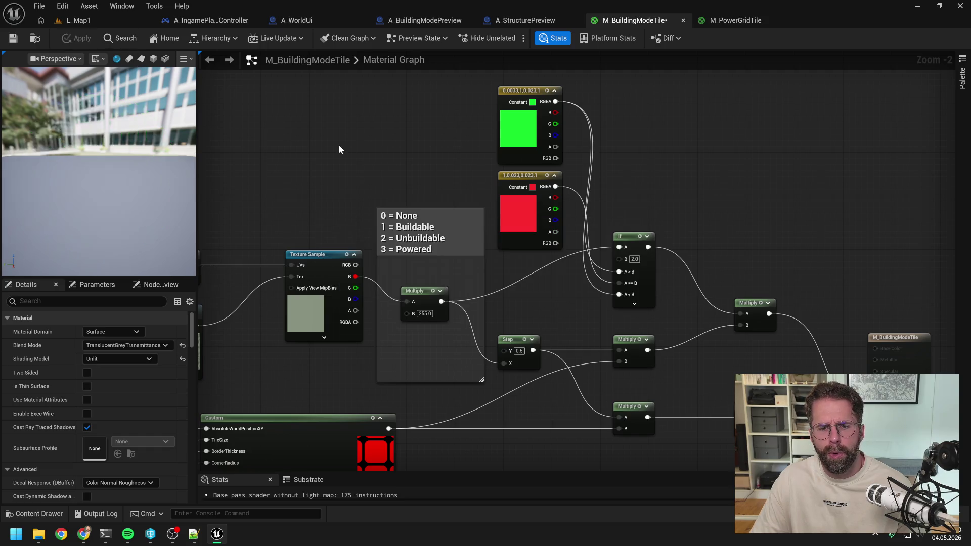
{"action": "left_click", "coordinate": [78, 20]}
{"action": "left_click", "coordinate": [253, 38]}
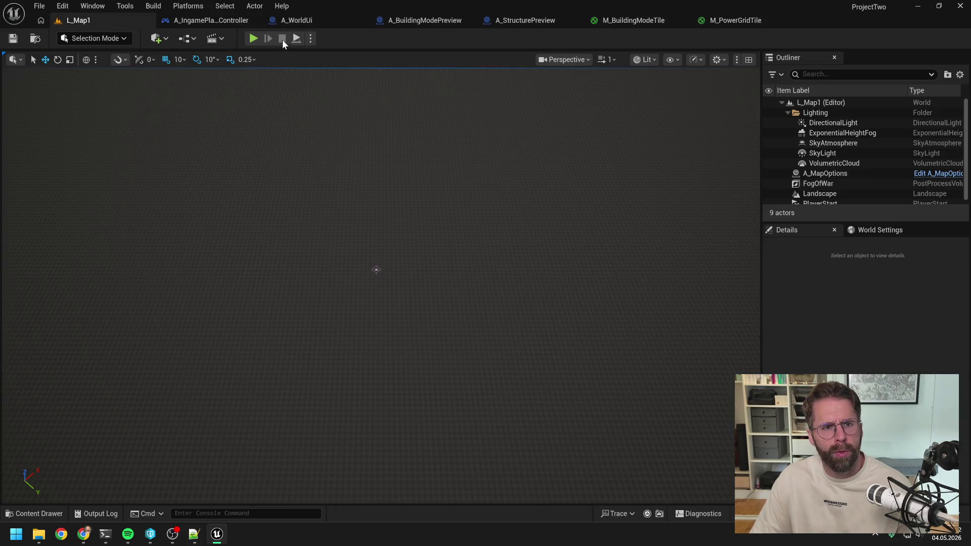
{"action": "left_click", "coordinate": [463, 456]}
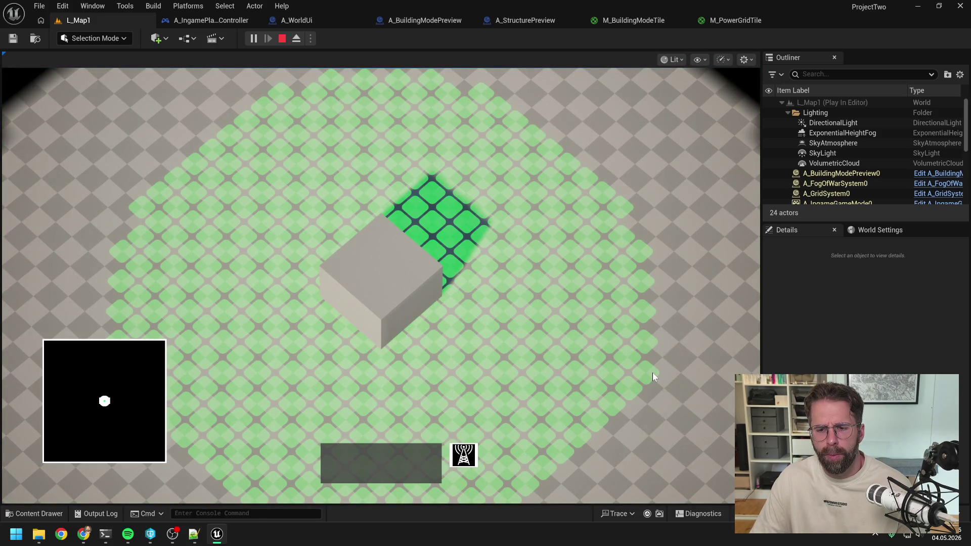
{"action": "right_click", "coordinate": [671, 400]}
{"action": "key", "text": "Escape"}
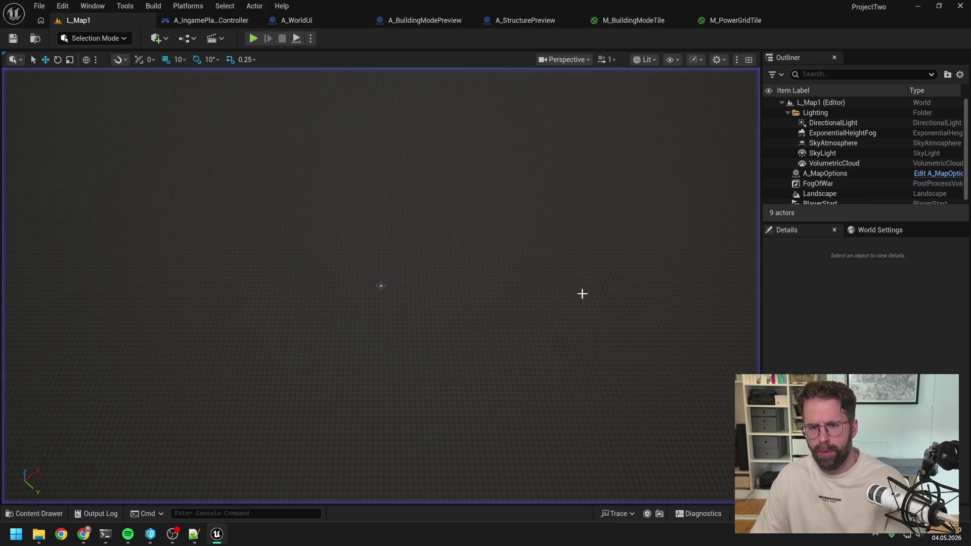
Step: Inspect A_WorldUi's InitializeGrid graph, then return to its EventGraph and close the other graph tabs
{"action": "left_click", "coordinate": [218, 20]}
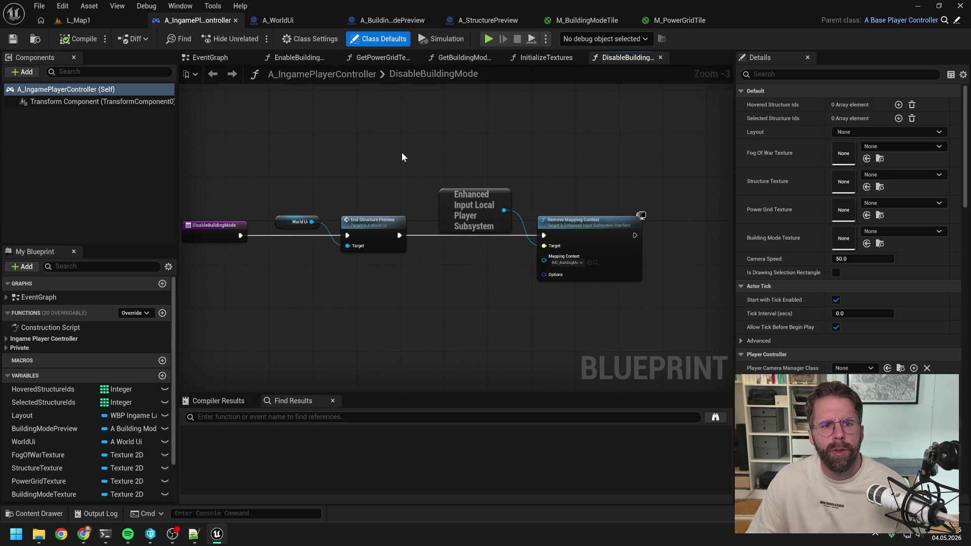
{"action": "left_click", "coordinate": [267, 20]}
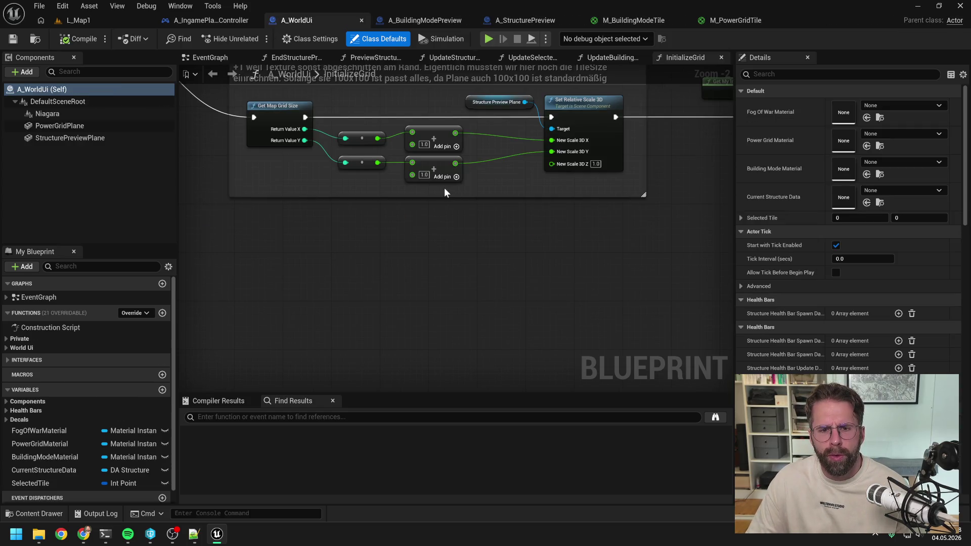
{"action": "scroll", "coordinate": [517, 302], "scroll_direction": "down", "scroll_amount": 3}
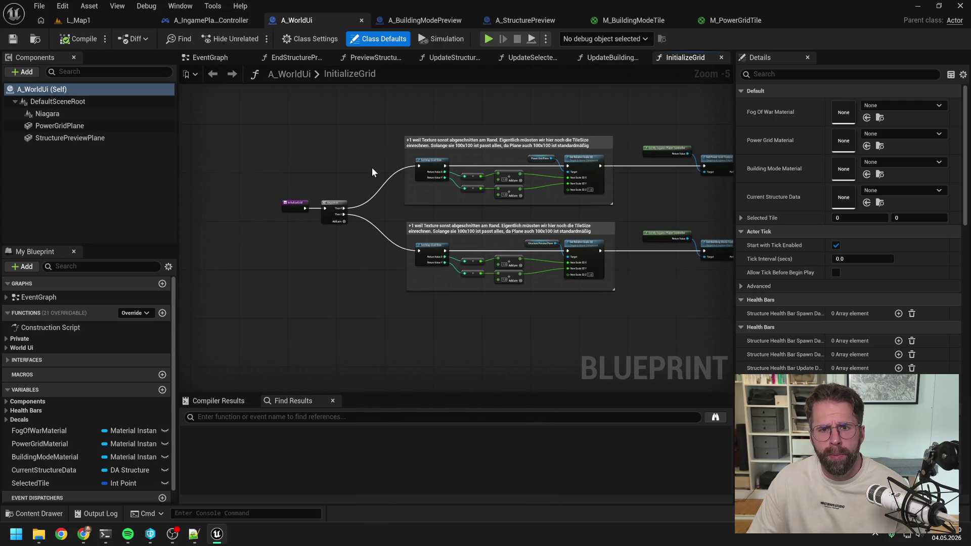
{"action": "left_click_drag", "start_coordinate": [367, 150], "coordinate": [339, 147]}
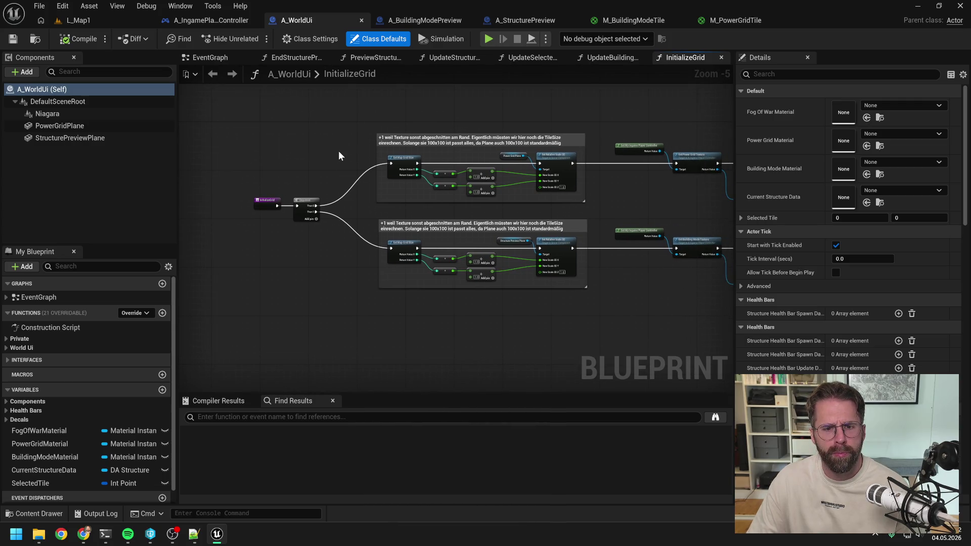
{"action": "left_click_drag", "start_coordinate": [647, 287], "coordinate": [539, 265]}
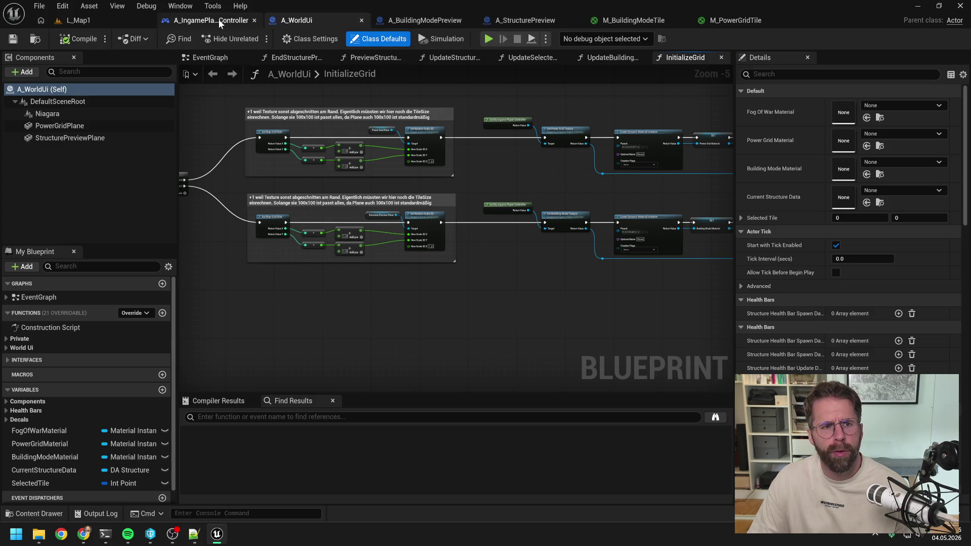
{"action": "left_click", "coordinate": [210, 58]}
{"action": "right_click", "coordinate": [208, 59]}
{"action": "left_click", "coordinate": [229, 126]}
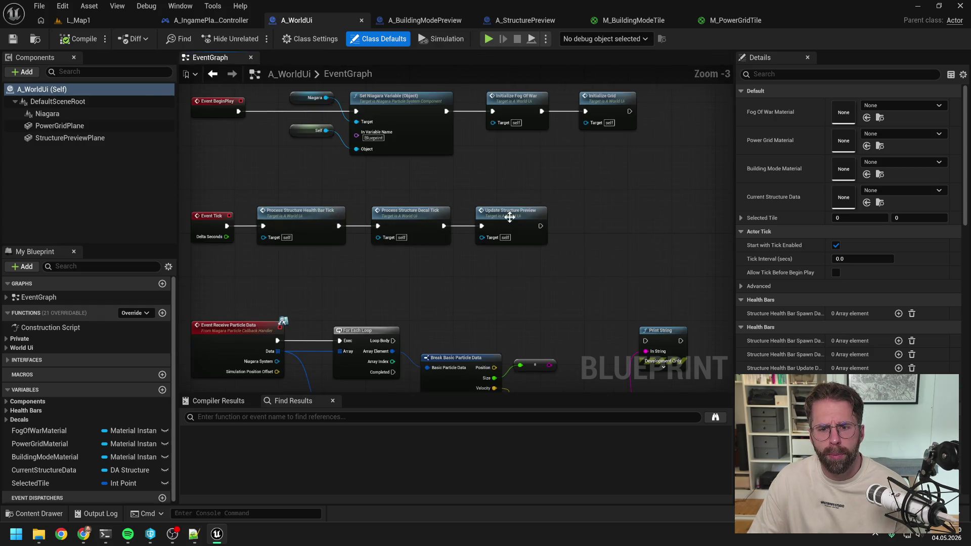
Step: Open the UpdateBuildingModeTexture function via UpdateStructurePreview and pan through its nodes
{"action": "double_click", "coordinate": [509, 215]}
{"action": "double_click", "coordinate": [660, 218]}
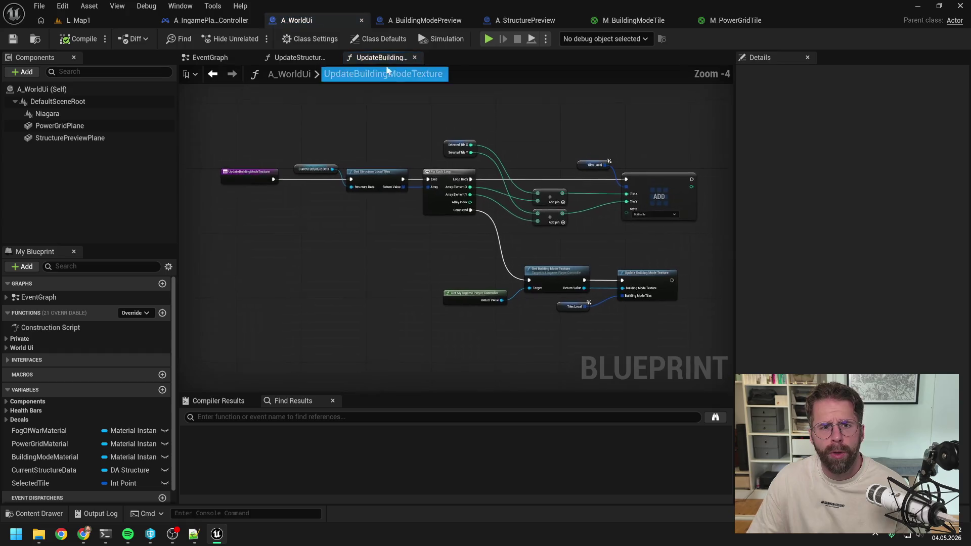
{"action": "right_click", "coordinate": [385, 59]}
{"action": "left_click", "coordinate": [411, 120]}
{"action": "scroll", "coordinate": [429, 240], "scroll_direction": "up", "scroll_amount": 1}
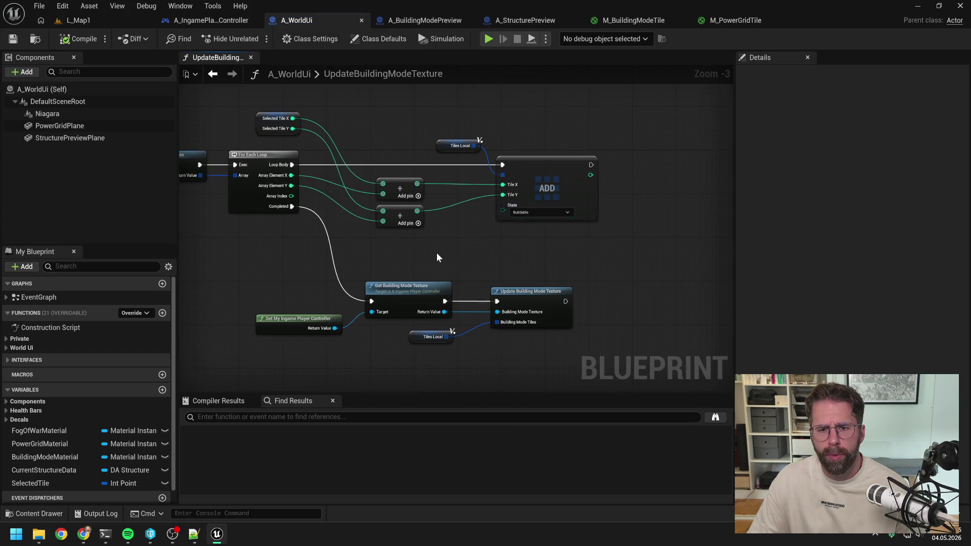
{"action": "scroll", "coordinate": [437, 254], "scroll_direction": "down", "scroll_amount": 1}
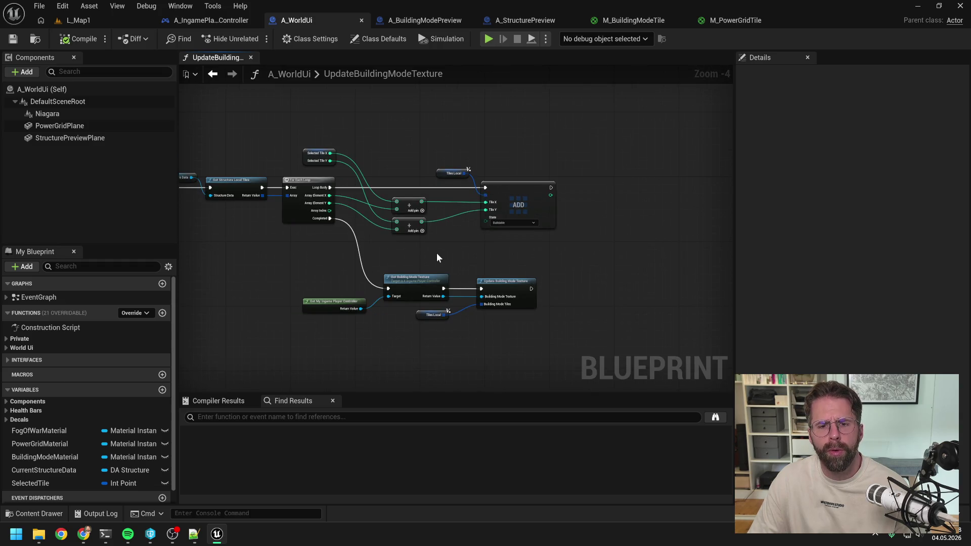
{"action": "left_click_drag", "start_coordinate": [438, 254], "coordinate": [549, 253]}
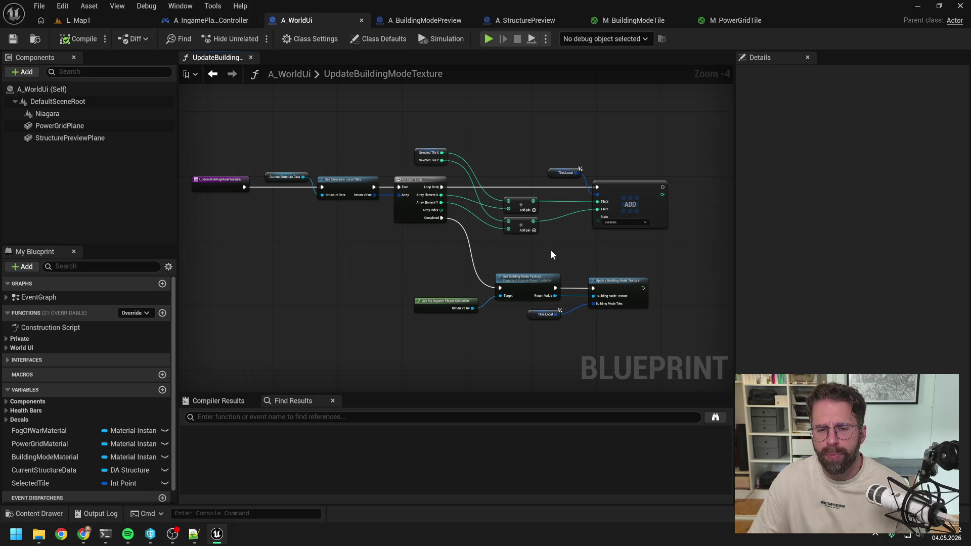
{"action": "left_click_drag", "start_coordinate": [565, 255], "coordinate": [519, 259]}
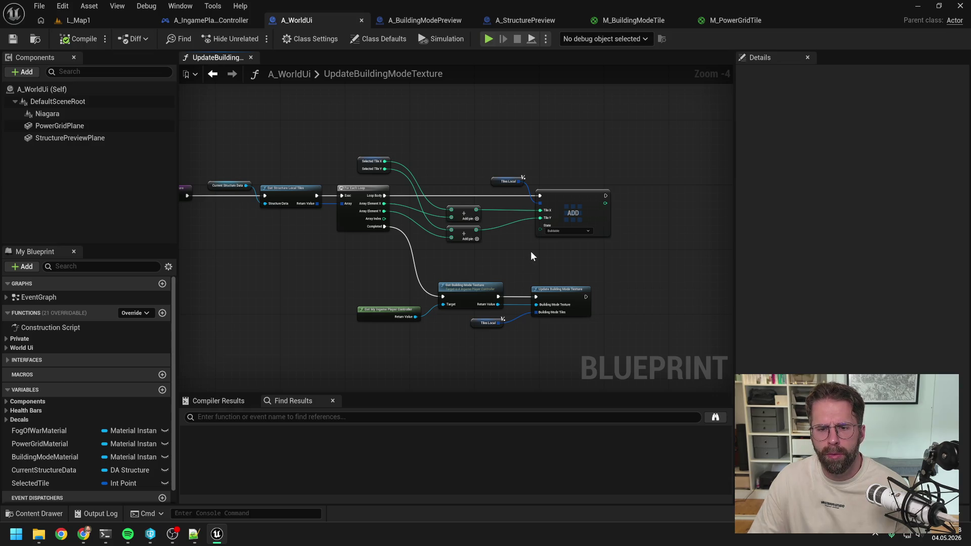
{"action": "left_click_drag", "start_coordinate": [531, 251], "coordinate": [460, 258]}
{"action": "right_click", "coordinate": [598, 211]}
{"action": "mouse_move", "coordinate": [572, 192]}
{"action": "left_mouse_down"}
{"action": "mouse_move", "coordinate": [551, 189]}
{"action": "mouse_move", "coordinate": [574, 175]}
{"action": "left_mouse_up"}
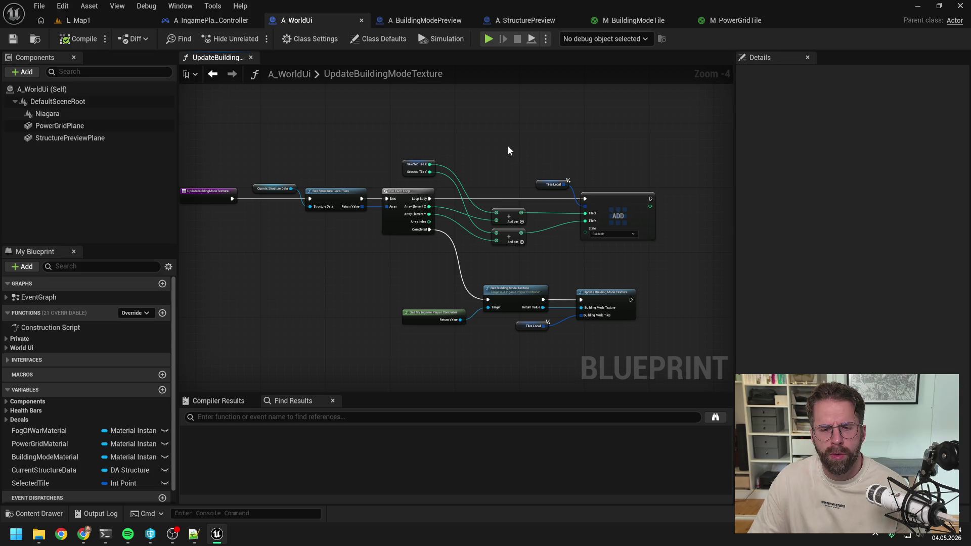
{"action": "left_click_drag", "start_coordinate": [618, 155], "coordinate": [567, 154]}
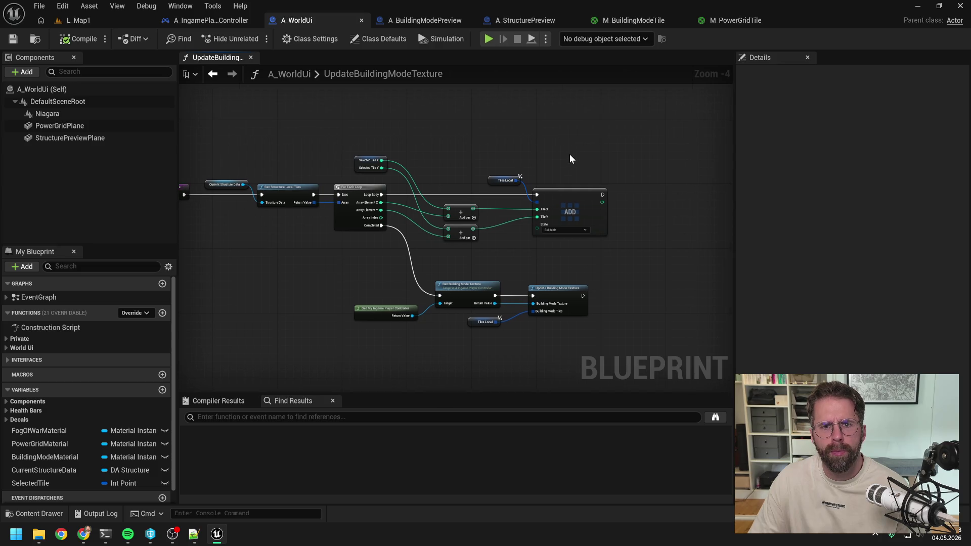
Step: In A_BuildingModePreview, open A_StructurePreview's DisplayStructure function from its node
{"action": "left_click", "coordinate": [427, 21]}
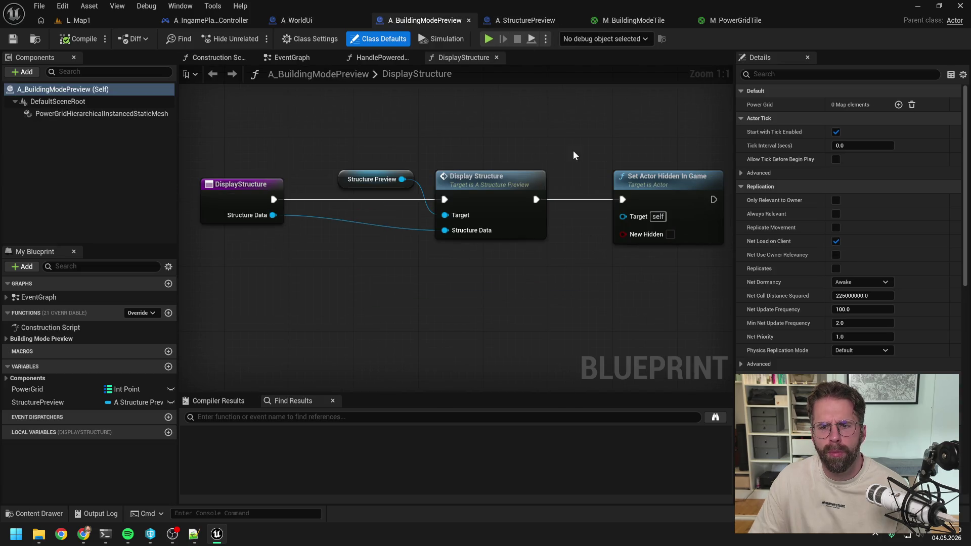
{"action": "left_click_drag", "start_coordinate": [557, 145], "coordinate": [485, 137]}
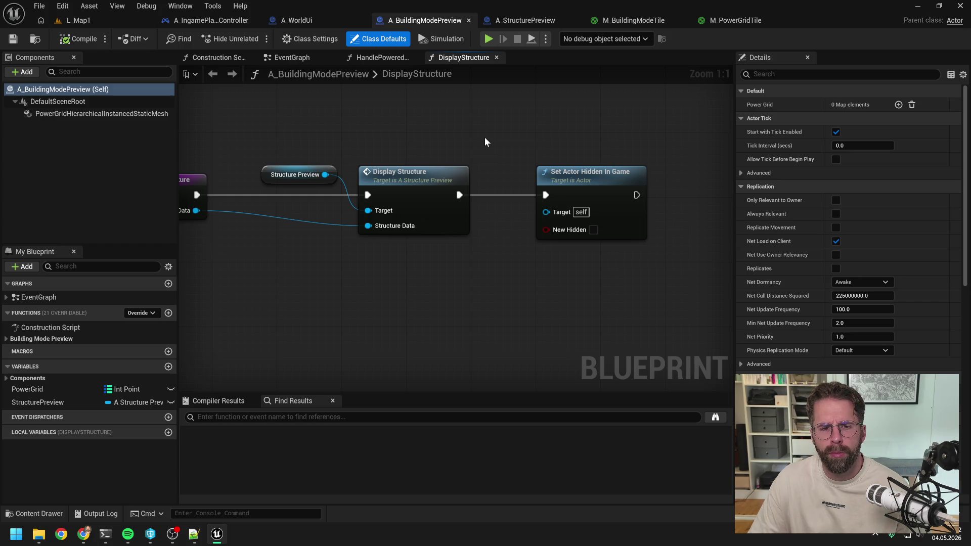
{"action": "double_click", "coordinate": [434, 182]}
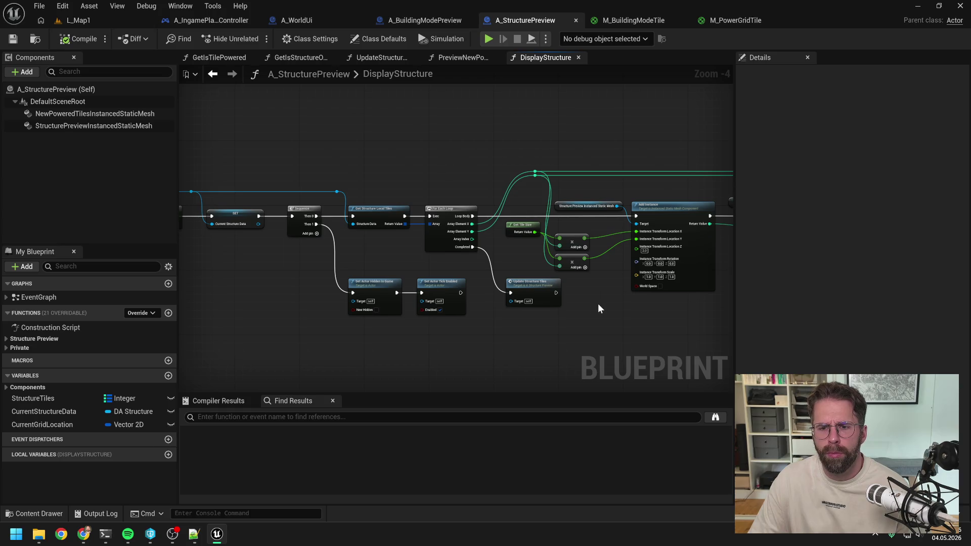
Step: Open UpdateStructureTiles and inspect the exclusion-zone check node and Set Custom Data Value nodes
{"action": "scroll", "coordinate": [596, 303], "scroll_direction": "up", "scroll_amount": 3}
{"action": "double_click", "coordinate": [407, 281]}
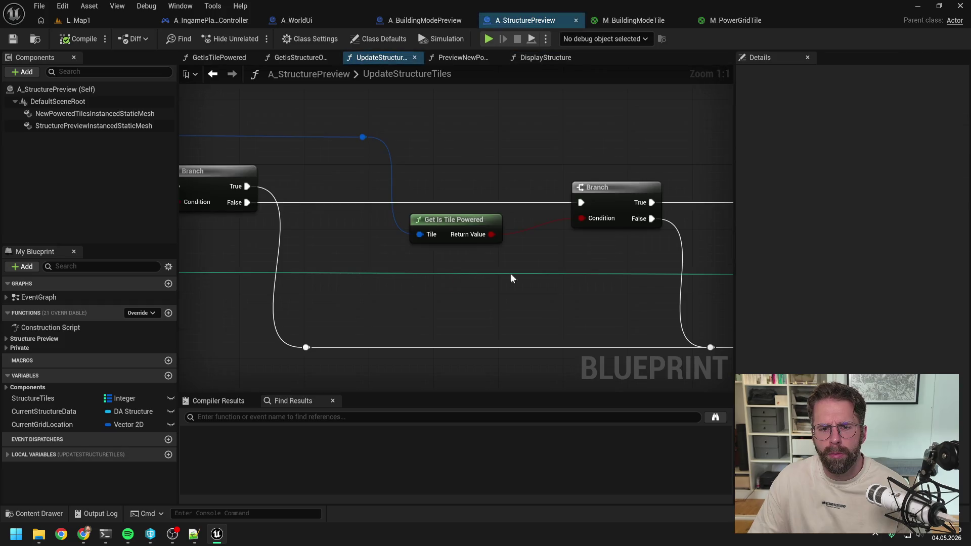
{"action": "scroll", "coordinate": [478, 265], "scroll_direction": "down", "scroll_amount": 5}
{"action": "scroll", "coordinate": [450, 261], "scroll_direction": "up", "scroll_amount": 2}
{"action": "scroll", "coordinate": [491, 300], "scroll_direction": "down", "scroll_amount": 1}
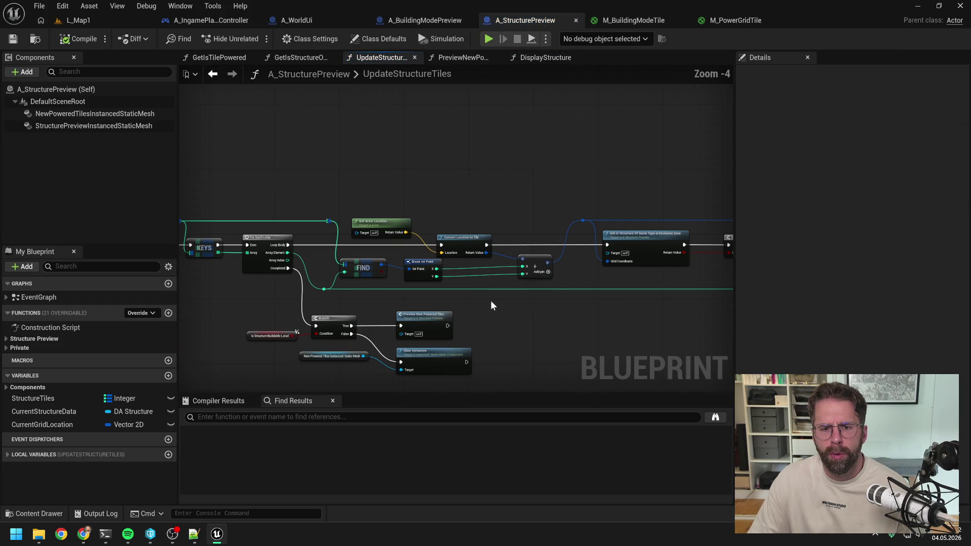
{"action": "left_click_drag", "start_coordinate": [585, 311], "coordinate": [498, 309]}
{"action": "left_click", "coordinate": [564, 232]}
{"action": "left_click_drag", "start_coordinate": [563, 324], "coordinate": [373, 322]}
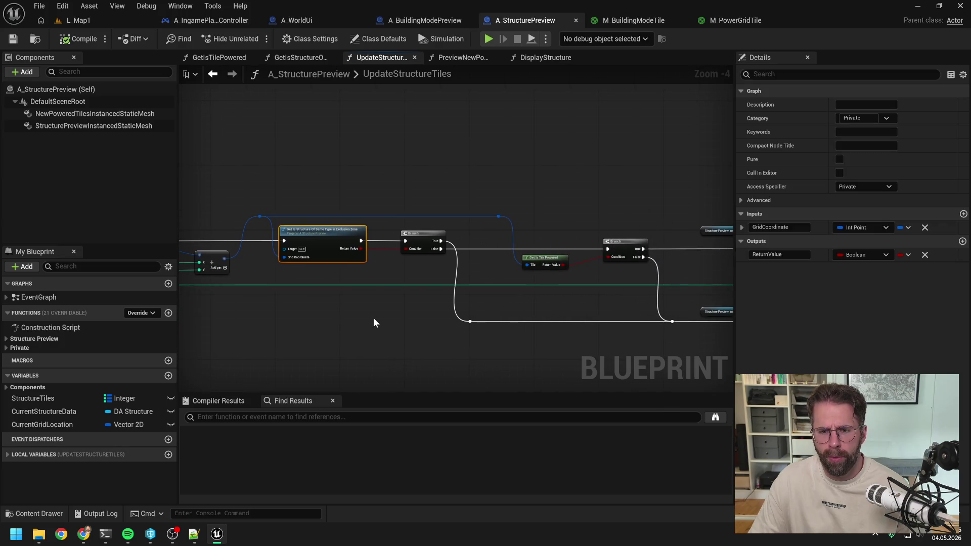
{"action": "left_click_drag", "start_coordinate": [519, 284], "coordinate": [398, 283]}
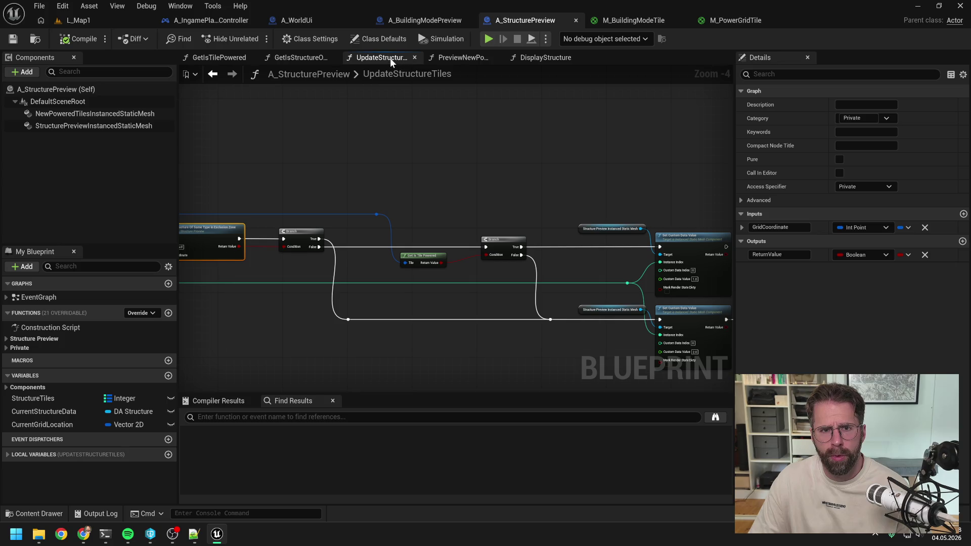
{"action": "left_click", "coordinate": [531, 181]}
Step: Pan through the KEYS, FIND and Branch nodes and back to the exclusion-zone check
{"action": "mouse_move", "coordinate": [524, 187]}
{"action": "left_mouse_down"}
{"action": "mouse_move", "coordinate": [588, 171]}
{"action": "mouse_move", "coordinate": [479, 167]}
{"action": "mouse_move", "coordinate": [572, 162]}
{"action": "left_mouse_up"}
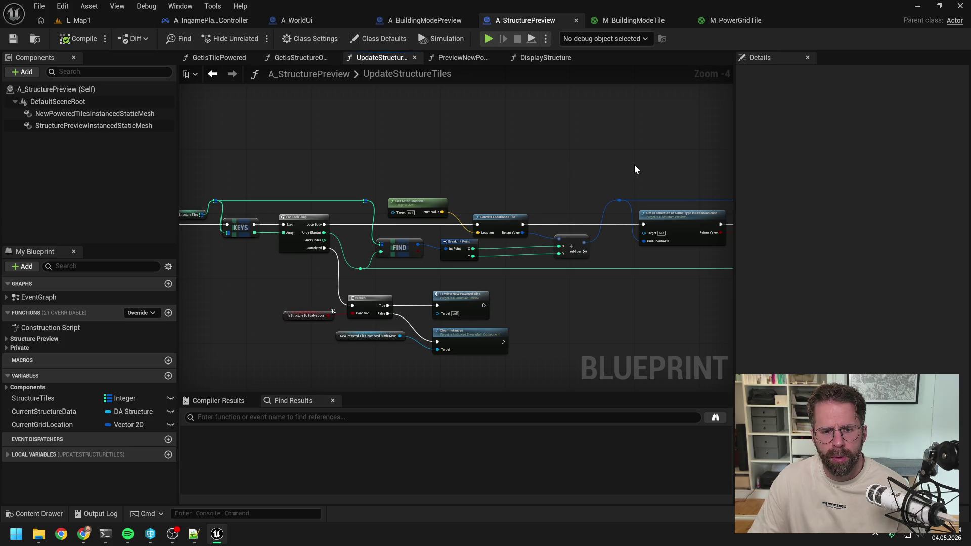
{"action": "mouse_move", "coordinate": [641, 166]}
{"action": "left_mouse_down"}
{"action": "mouse_move", "coordinate": [396, 148]}
{"action": "mouse_move", "coordinate": [375, 164]}
{"action": "left_mouse_up"}
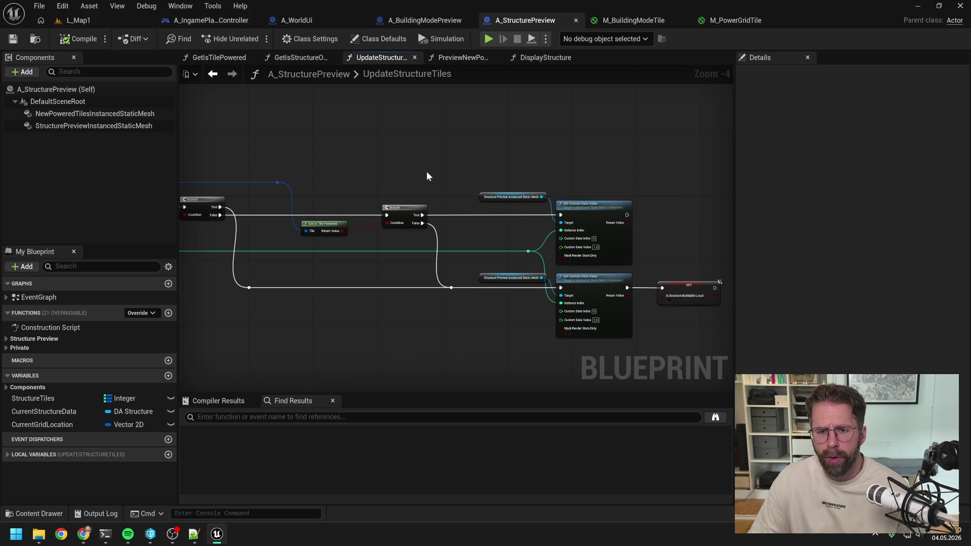
{"action": "scroll", "coordinate": [429, 178], "scroll_direction": "left", "scroll_amount": 10}
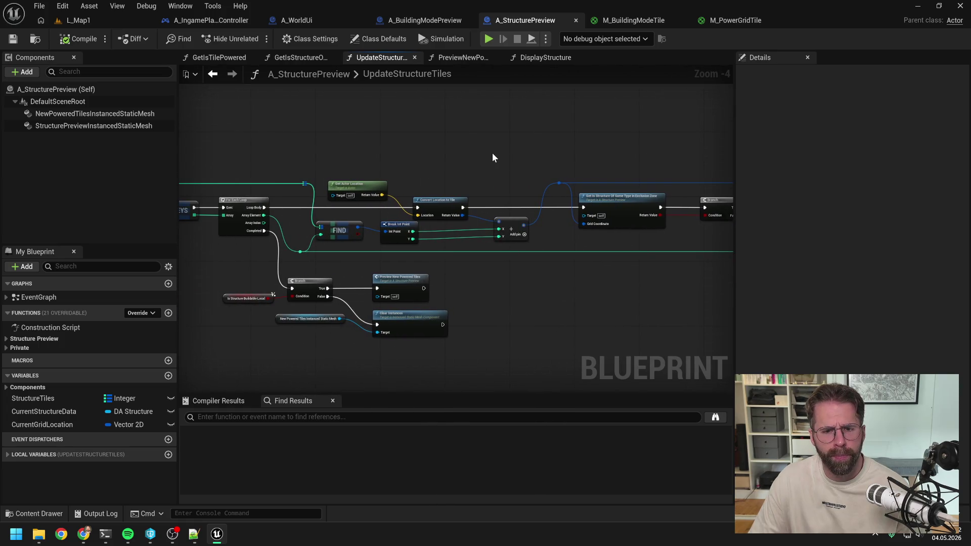
{"action": "mouse_move", "coordinate": [479, 166]}
{"action": "left_mouse_down"}
{"action": "mouse_move", "coordinate": [666, 161]}
{"action": "mouse_move", "coordinate": [466, 150]}
{"action": "mouse_move", "coordinate": [478, 147]}
{"action": "left_mouse_up"}
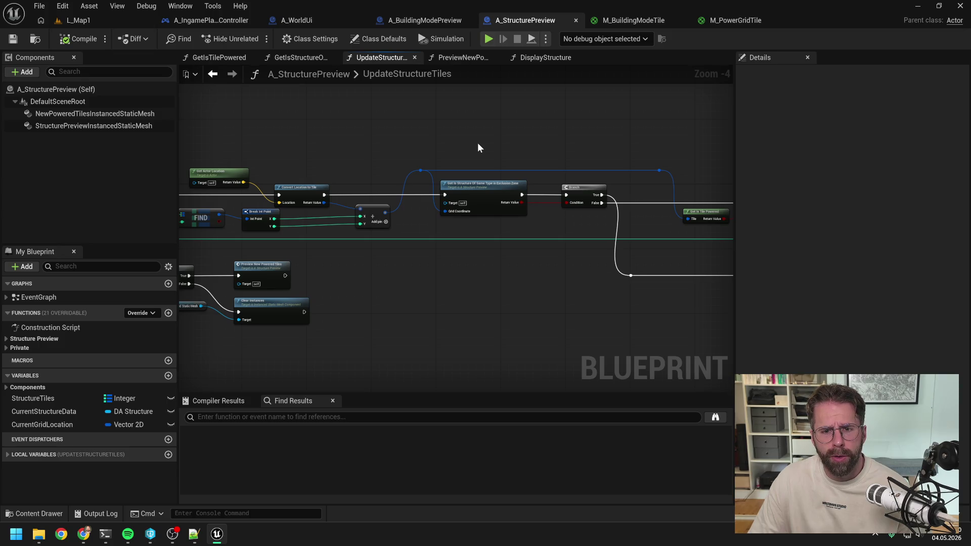
{"action": "left_click_drag", "start_coordinate": [478, 142], "coordinate": [629, 137]}
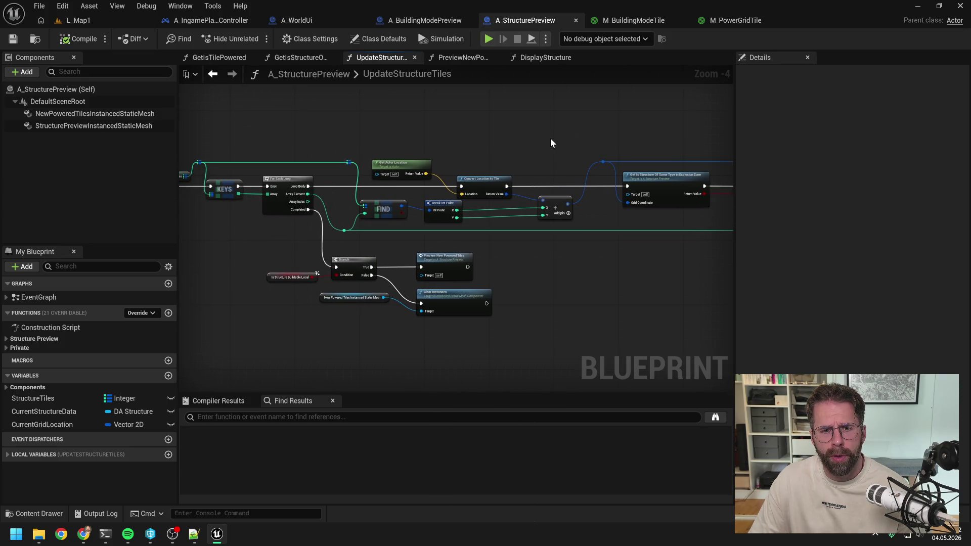
{"action": "left_click_drag", "start_coordinate": [550, 138], "coordinate": [585, 132]}
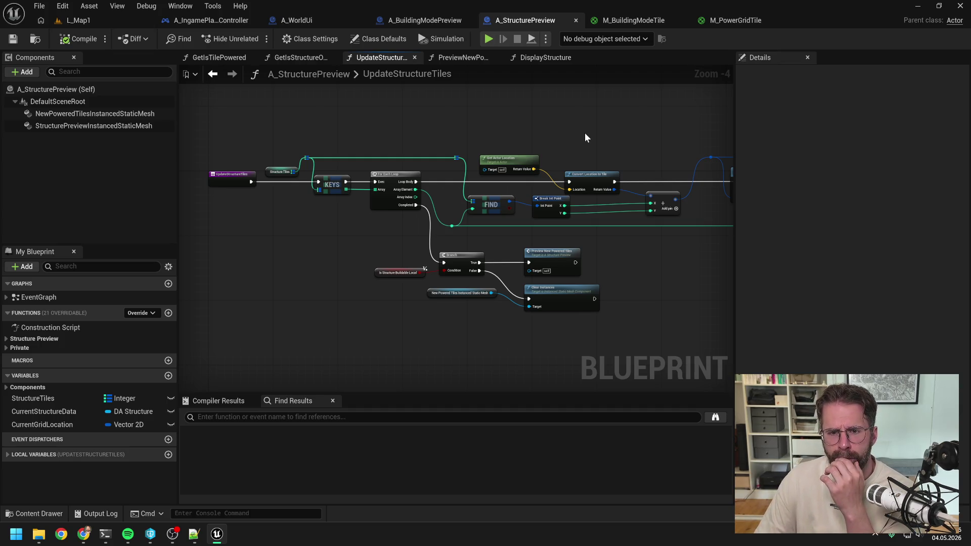
{"action": "left_click_drag", "start_coordinate": [585, 133], "coordinate": [508, 130]}
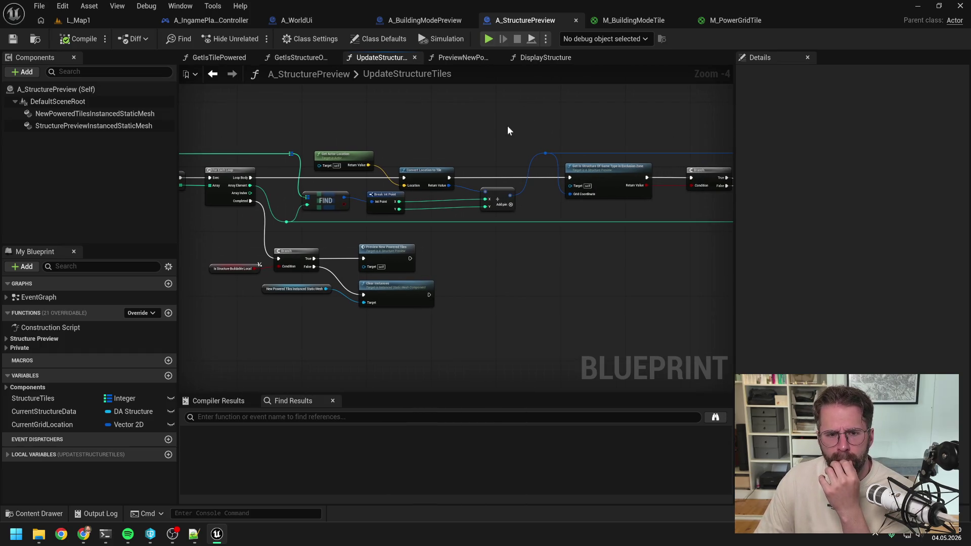
Step: Open the GetIsStructureOfSameTypeInExclusionZone function and centre its nodes
{"action": "double_click", "coordinate": [602, 176]}
{"action": "scroll", "coordinate": [434, 125], "scroll_direction": "down", "scroll_amount": 5}
{"action": "left_click_drag", "start_coordinate": [440, 126], "coordinate": [569, 132]}
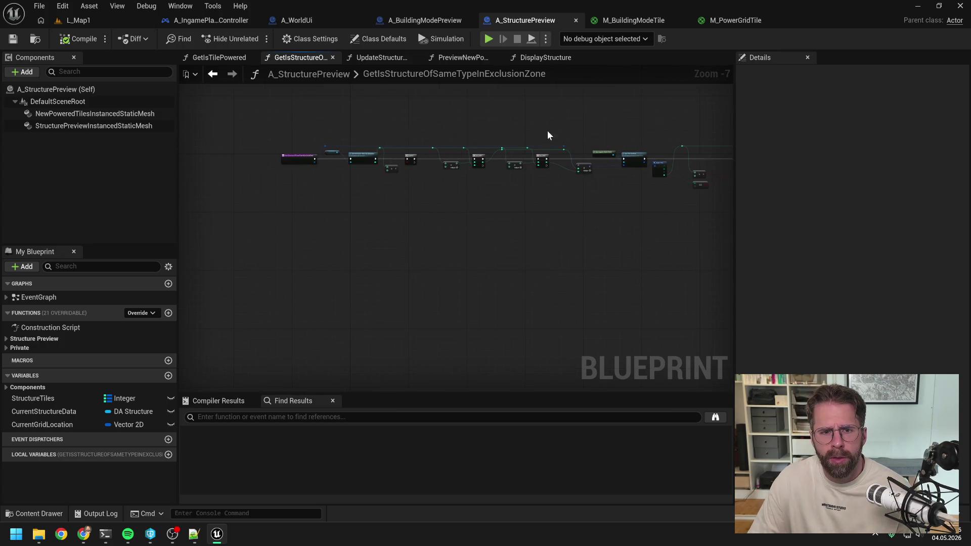
Step: Copy the exclusion-zone check function (found via 'get is') into A_WorldUi, keeping its name
{"action": "scroll", "coordinate": [371, 141], "scroll_direction": "up", "scroll_amount": 2}
{"action": "left_click", "coordinate": [84, 269]}
{"action": "type", "text": "get is"}
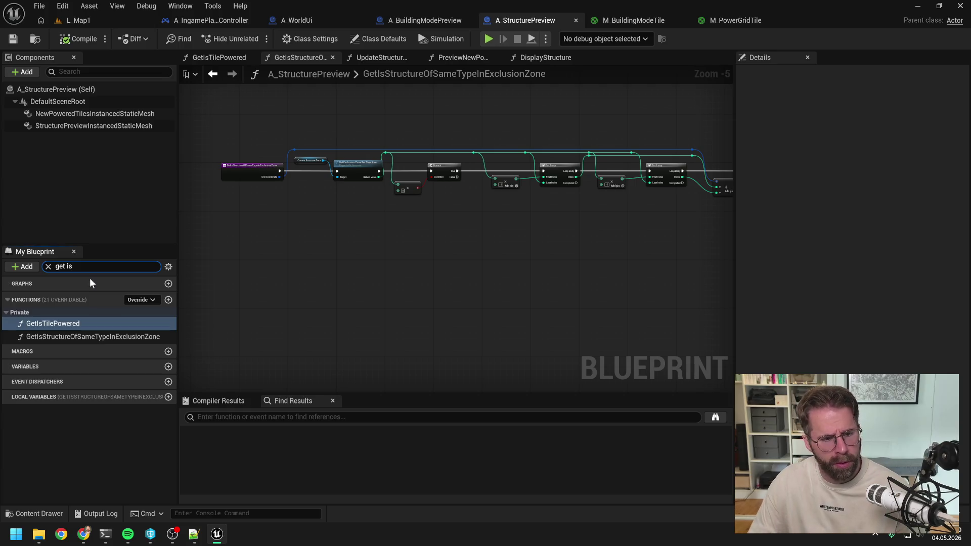
{"action": "left_click", "coordinate": [117, 336]}
{"action": "key", "text": "ctrl+c"}
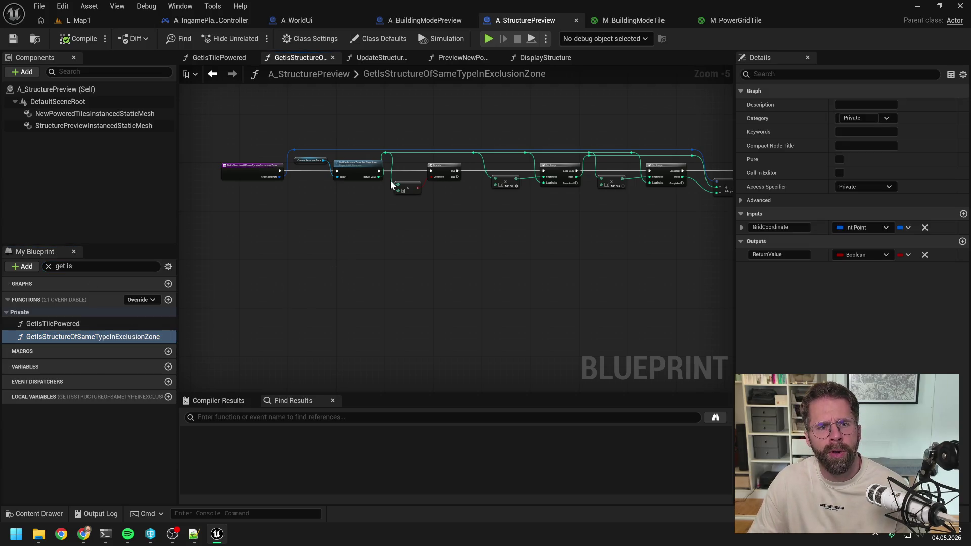
{"action": "left_click", "coordinate": [303, 20]}
{"action": "key", "text": "ctrl+v"}
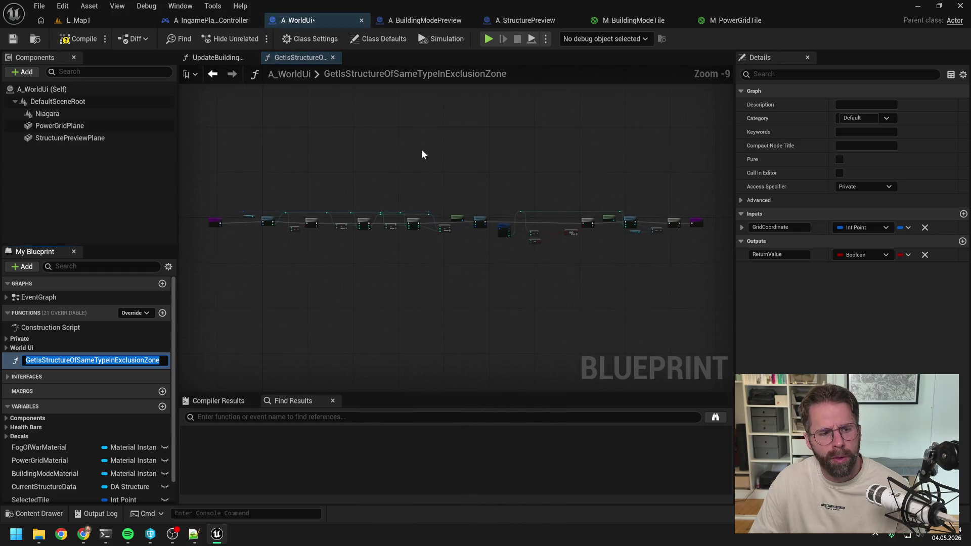
{"action": "key", "text": "Return"}
Step: File the pasted function under Private > Grid and rename its GridCoordinate input to Tile
{"action": "left_click_drag", "start_coordinate": [25, 364], "coordinate": [18, 339]}
{"action": "mouse_move", "coordinate": [21, 397]}
{"action": "left_mouse_down"}
{"action": "mouse_move", "coordinate": [18, 338]}
{"action": "mouse_move", "coordinate": [21, 349]}
{"action": "left_mouse_up"}
{"action": "left_click_drag", "start_coordinate": [51, 389], "coordinate": [21, 366]}
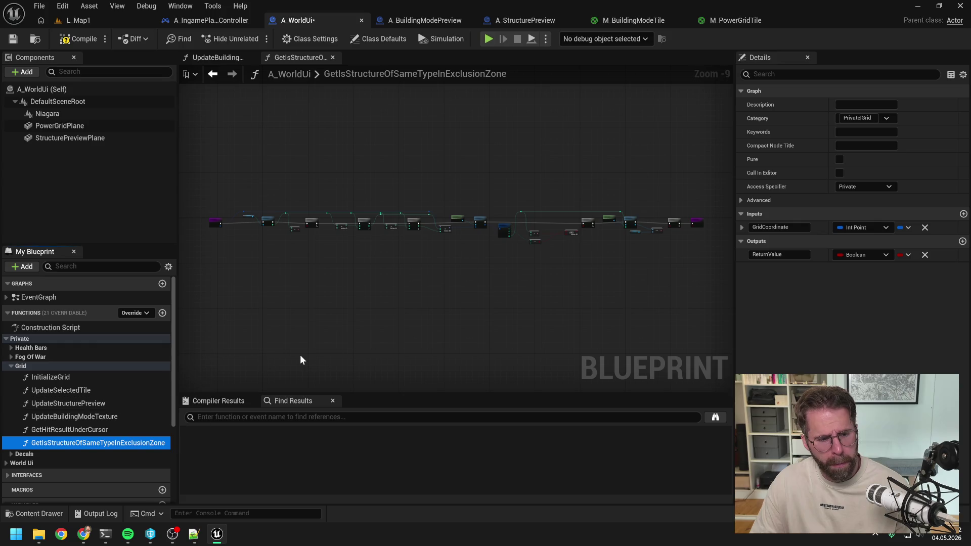
{"action": "scroll", "coordinate": [274, 298], "scroll_direction": "up", "scroll_amount": 5}
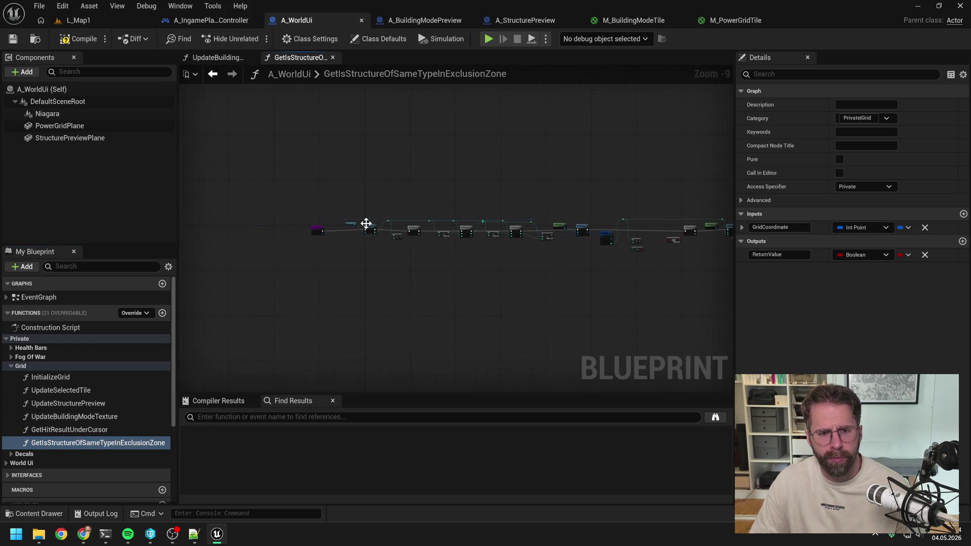
{"action": "left_click", "coordinate": [242, 251]}
{"action": "double_click", "coordinate": [779, 254]}
{"action": "type", "text": "Tile"}
{"action": "key", "text": "Return"}
Step: Nudge the Get Exclusion Zone Per Structure node left and inspect the Current Structure Data node
{"action": "left_click", "coordinate": [377, 288]}
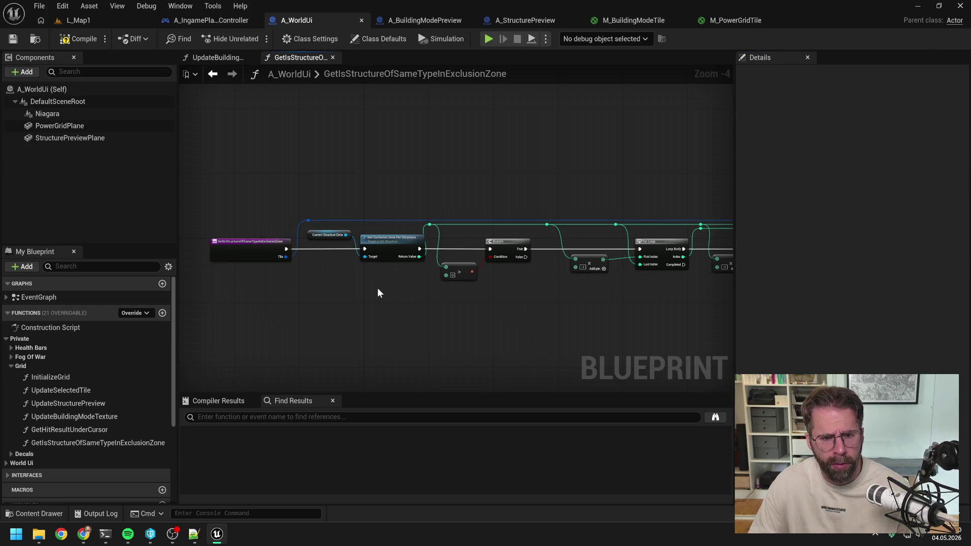
{"action": "scroll", "coordinate": [377, 290], "scroll_direction": "up", "scroll_amount": 2}
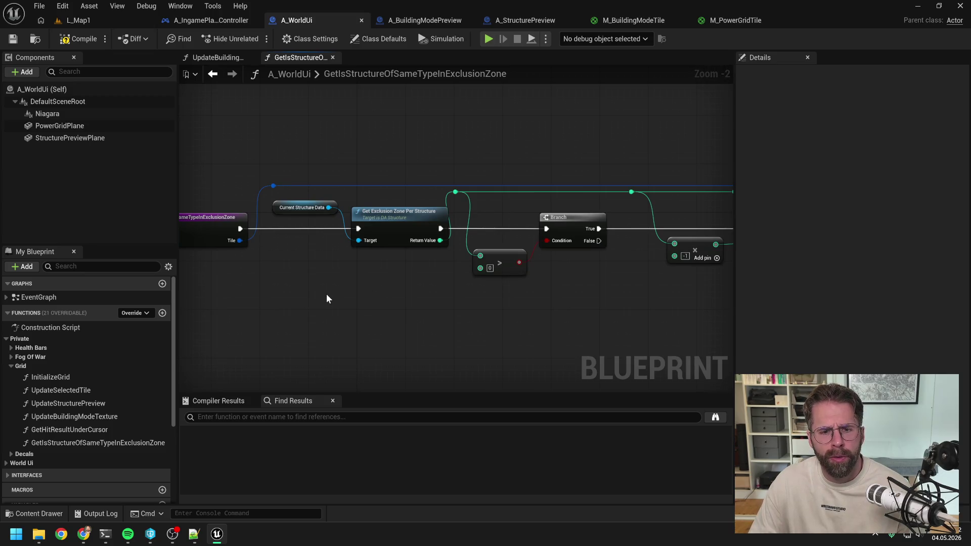
{"action": "left_click_drag", "start_coordinate": [388, 223], "coordinate": [386, 219]}
{"action": "left_click", "coordinate": [318, 211]}
{"action": "left_click", "coordinate": [428, 284]}
{"action": "scroll", "coordinate": [429, 281], "scroll_direction": "down", "scroll_amount": 1}
Step: Add a Get Tile Content node below the existing one and open its library definition
{"action": "left_click_drag", "start_coordinate": [576, 299], "coordinate": [431, 286]}
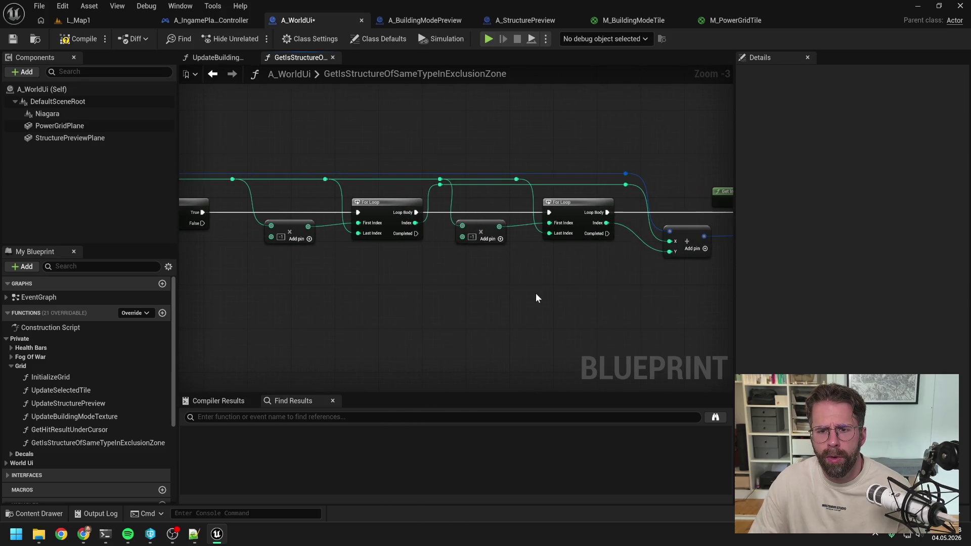
{"action": "left_click_drag", "start_coordinate": [536, 293], "coordinate": [448, 288]}
{"action": "left_click_drag", "start_coordinate": [609, 290], "coordinate": [446, 287]}
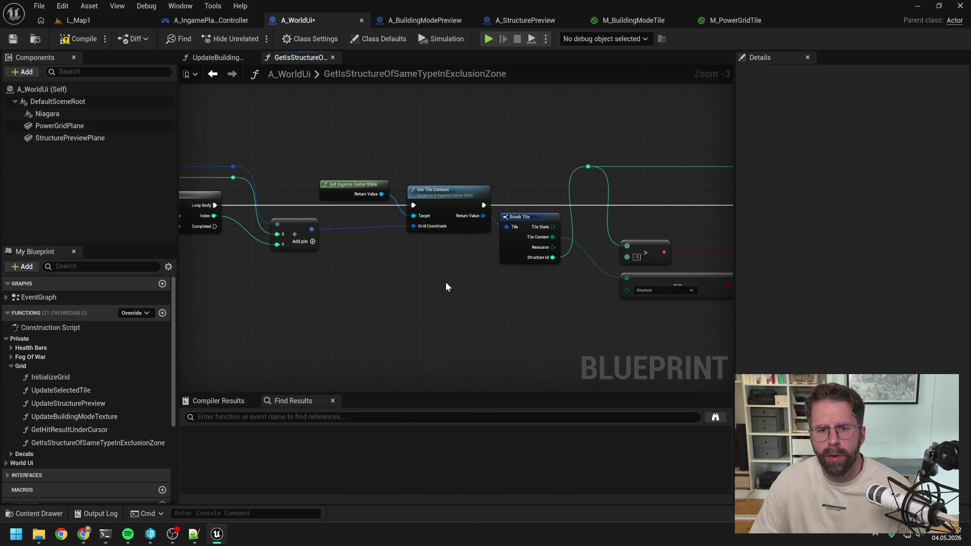
{"action": "right_click", "coordinate": [447, 287]}
{"action": "type", "text": "get tile cont"}
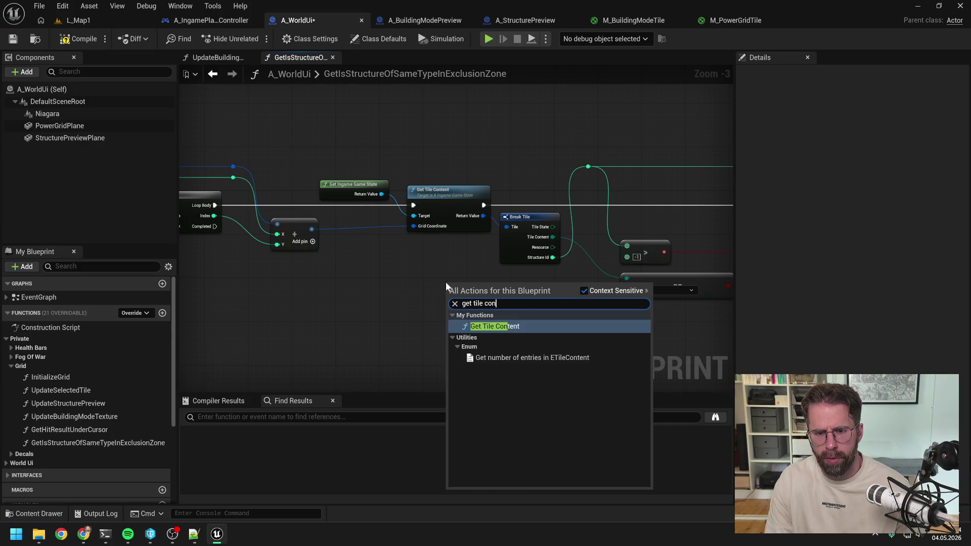
{"action": "left_click", "coordinate": [491, 330]}
{"action": "left_click_drag", "start_coordinate": [484, 295], "coordinate": [432, 261]}
{"action": "left_click", "coordinate": [416, 317]}
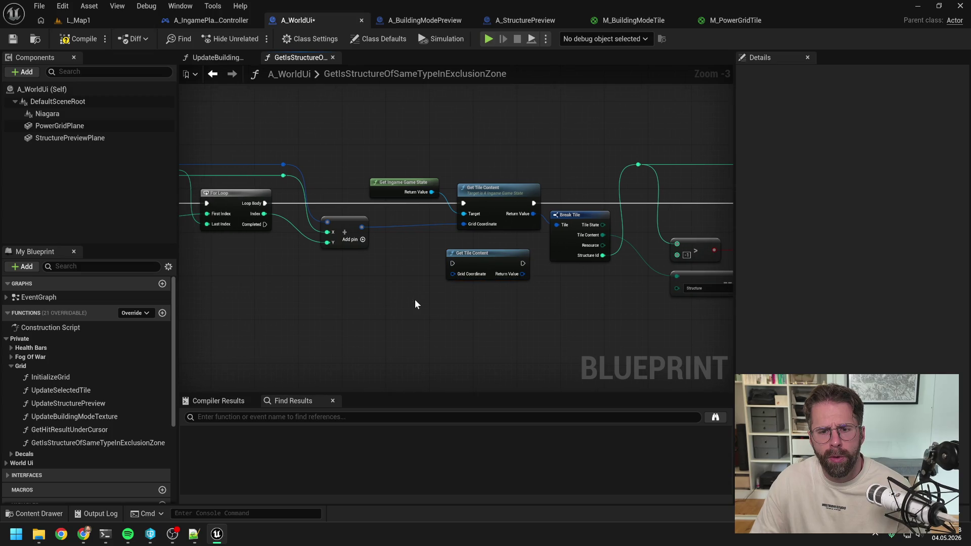
{"action": "double_click", "coordinate": [486, 262]}
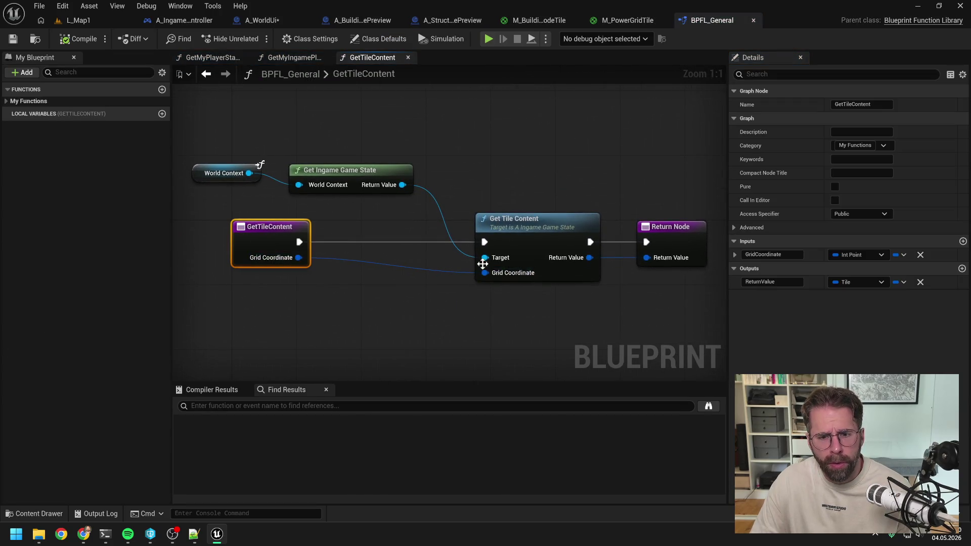
Step: Rename BPFL_General's GetTileContent input to Tile and save the checked-out library
{"action": "type", "text": "Tile"}
{"action": "key", "text": "Return"}
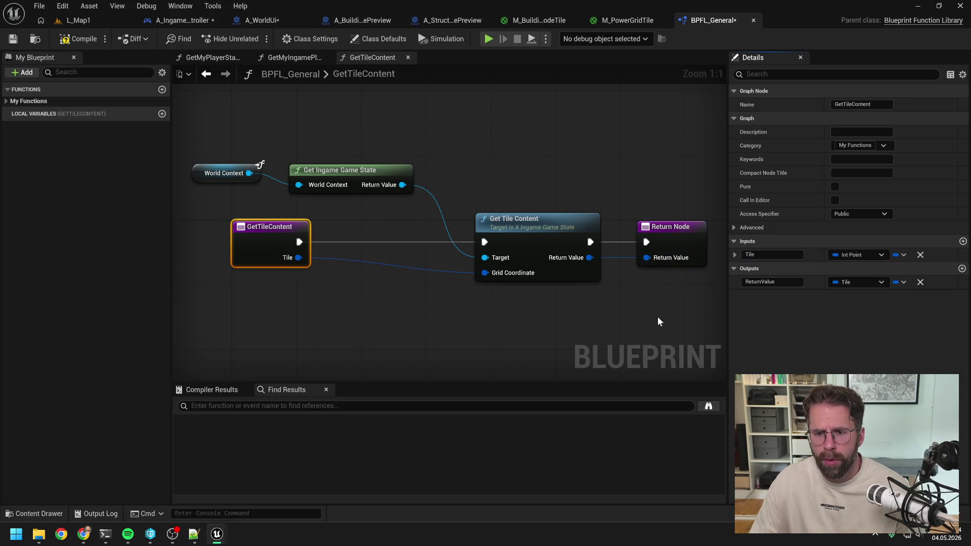
{"action": "key", "text": "ctrl+shift+s"}
{"action": "left_click", "coordinate": [512, 378]}
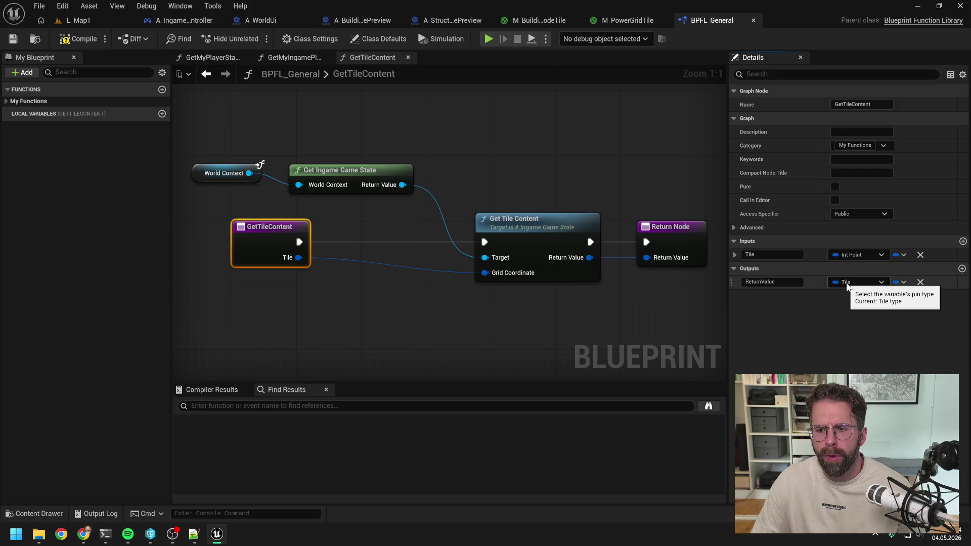
Step: Rename A_IngameGameState's GetTileContent input to Tile, then open A_GridSystem's GetTileContent
{"action": "left_click", "coordinate": [499, 314]}
{"action": "left_click", "coordinate": [494, 239]}
{"action": "double_click", "coordinate": [495, 238]}
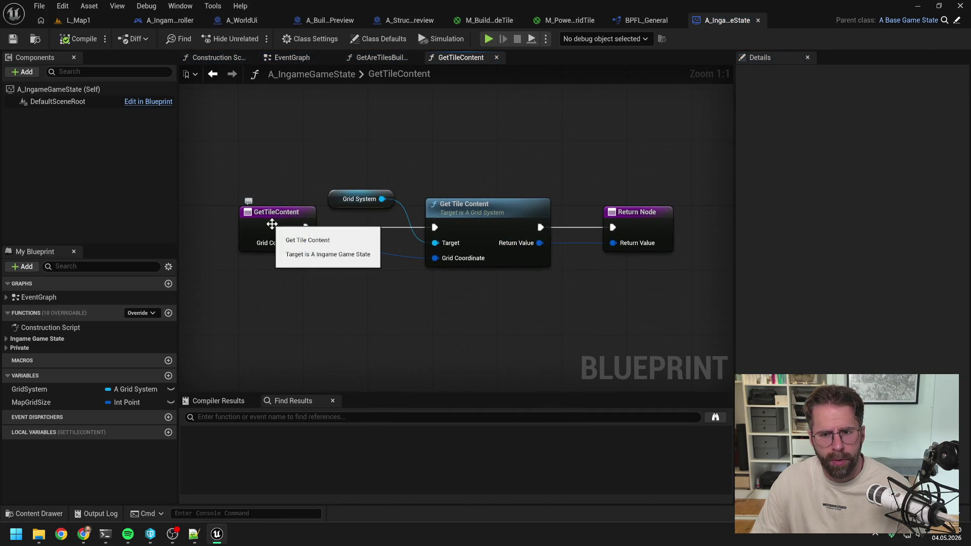
{"action": "left_click", "coordinate": [271, 223]}
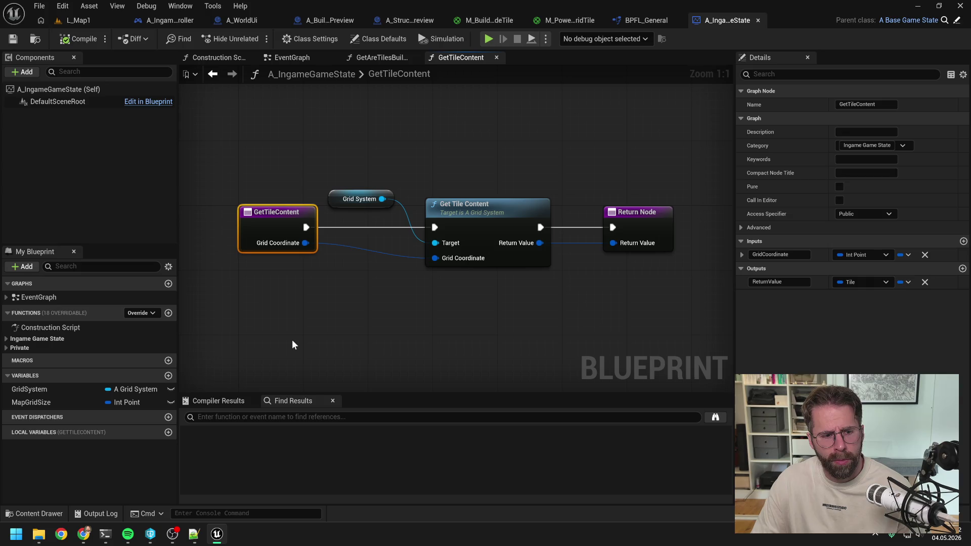
{"action": "left_click", "coordinate": [779, 254]}
{"action": "type", "text": "Tile"}
{"action": "key", "text": "Return"}
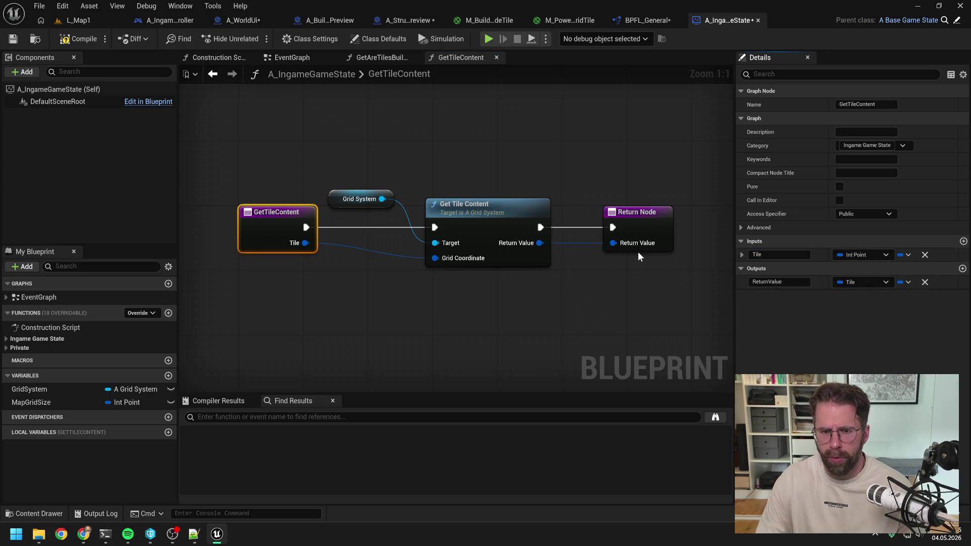
{"action": "left_click", "coordinate": [516, 375]}
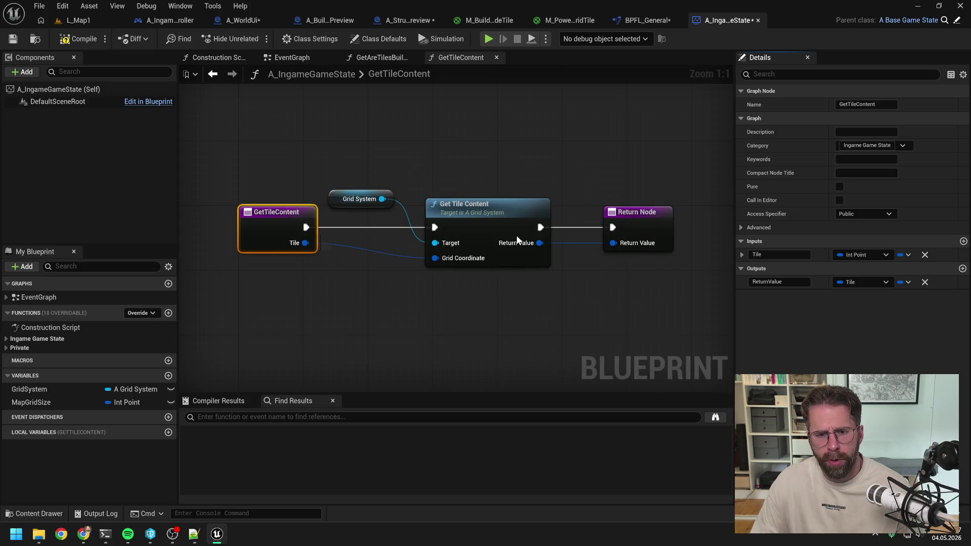
{"action": "left_click", "coordinate": [470, 219]}
{"action": "double_click", "coordinate": [470, 218]}
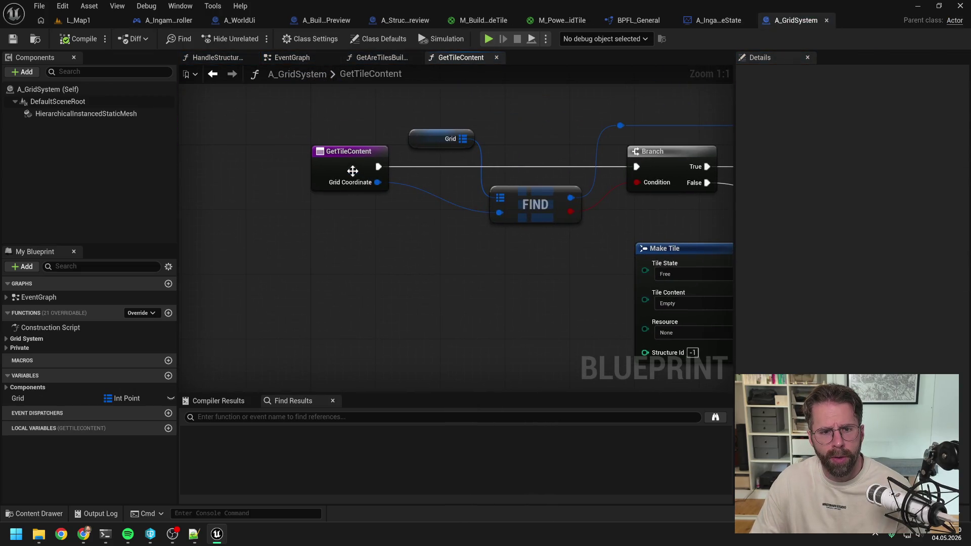
Step: Rename A_GridSystem's GetTileContent input to Tile and check out the asset
{"action": "left_click", "coordinate": [351, 169]}
{"action": "left_click", "coordinate": [779, 254]}
{"action": "type", "text": "Tile"}
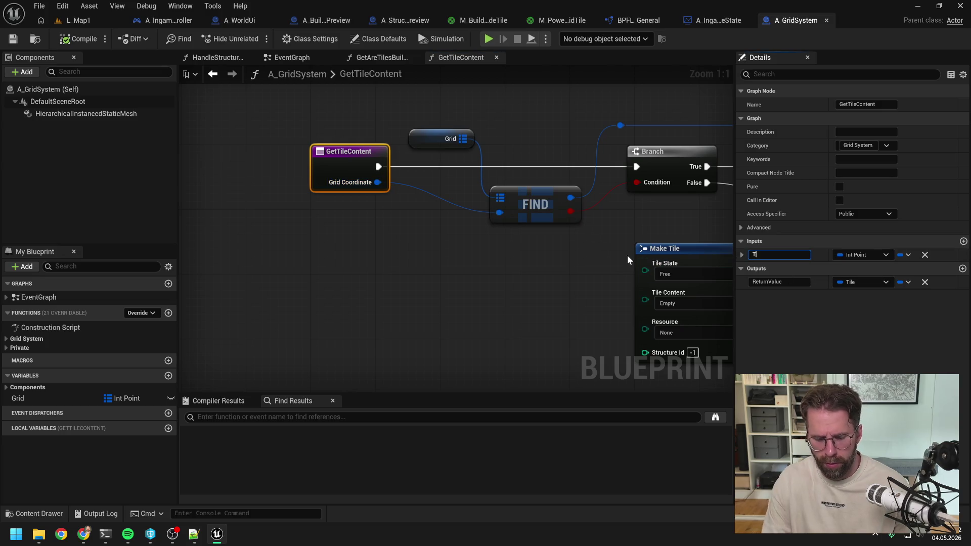
{"action": "key", "text": "Return"}
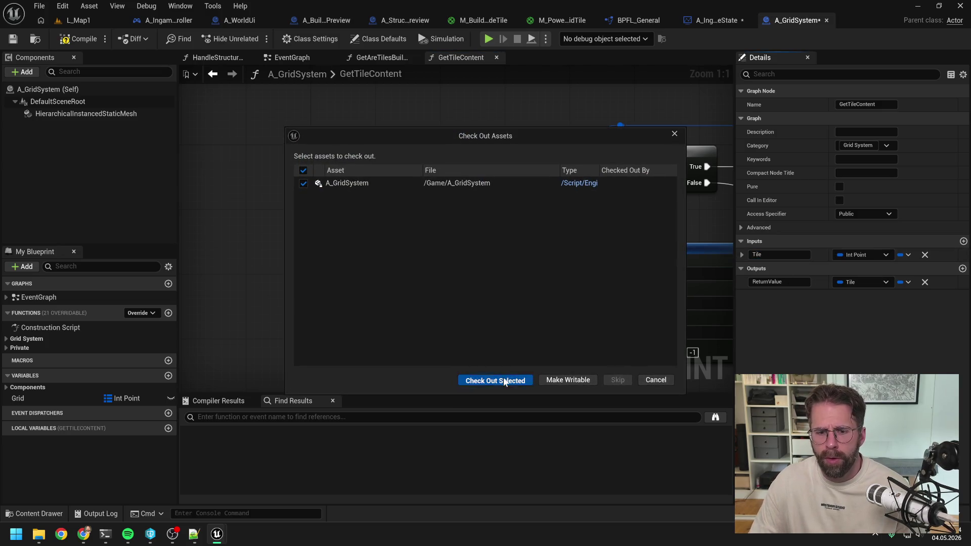
{"action": "left_click", "coordinate": [503, 377]}
Step: Recompile A_GridSystem, keep Make Tile's content at Empty, and bring up the Claude Code terminal
{"action": "left_click_drag", "start_coordinate": [585, 287], "coordinate": [356, 284]}
{"action": "scroll", "coordinate": [357, 290], "scroll_direction": "down", "scroll_amount": 1}
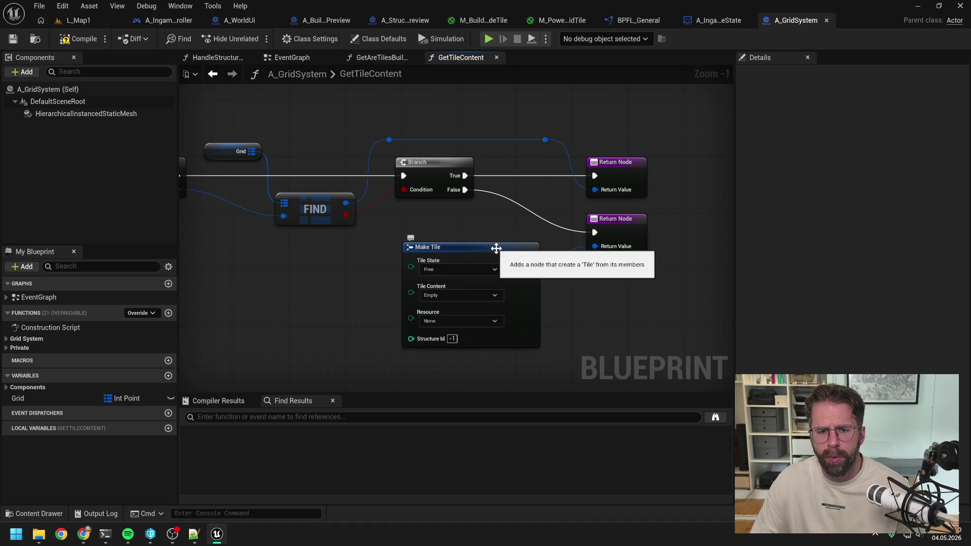
{"action": "left_click_drag", "start_coordinate": [480, 229], "coordinate": [504, 218]}
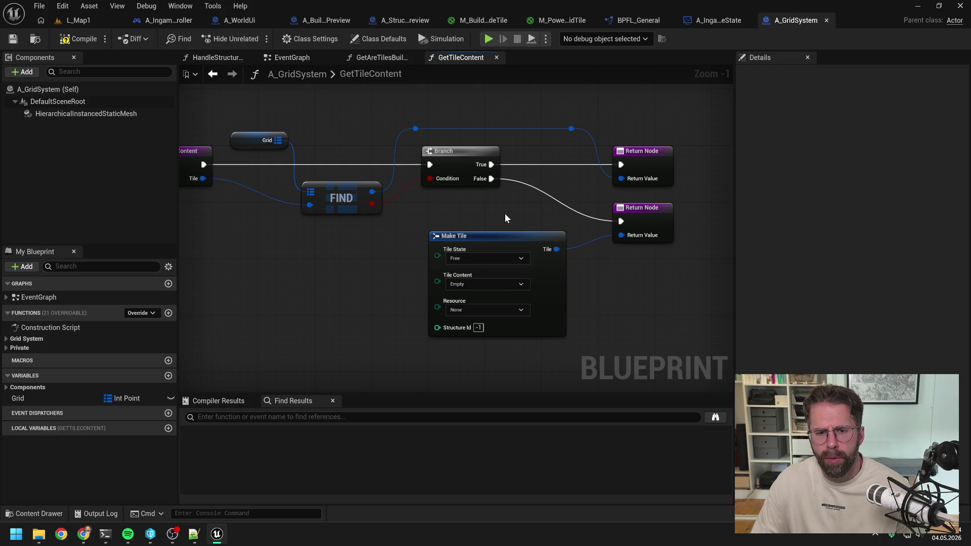
{"action": "left_click", "coordinate": [76, 39]}
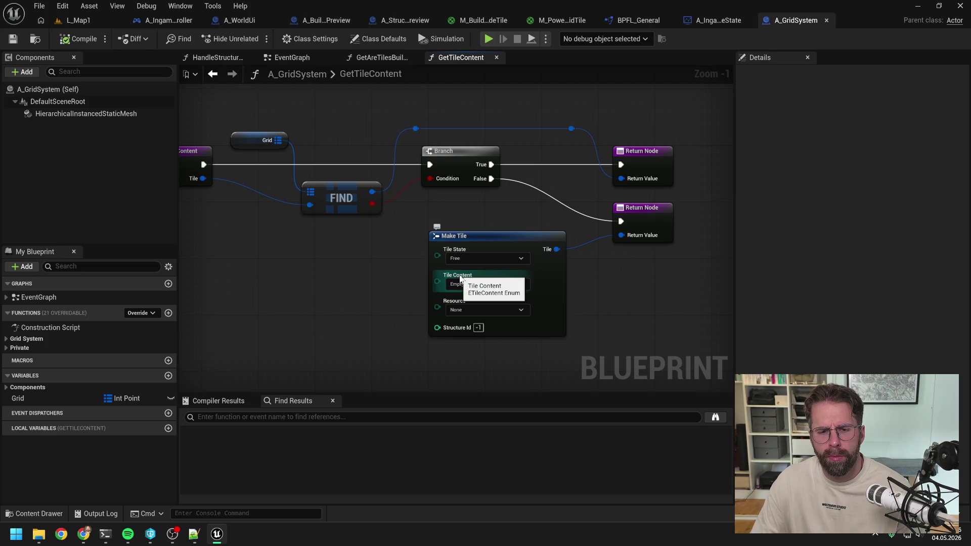
{"action": "left_click", "coordinate": [480, 285]}
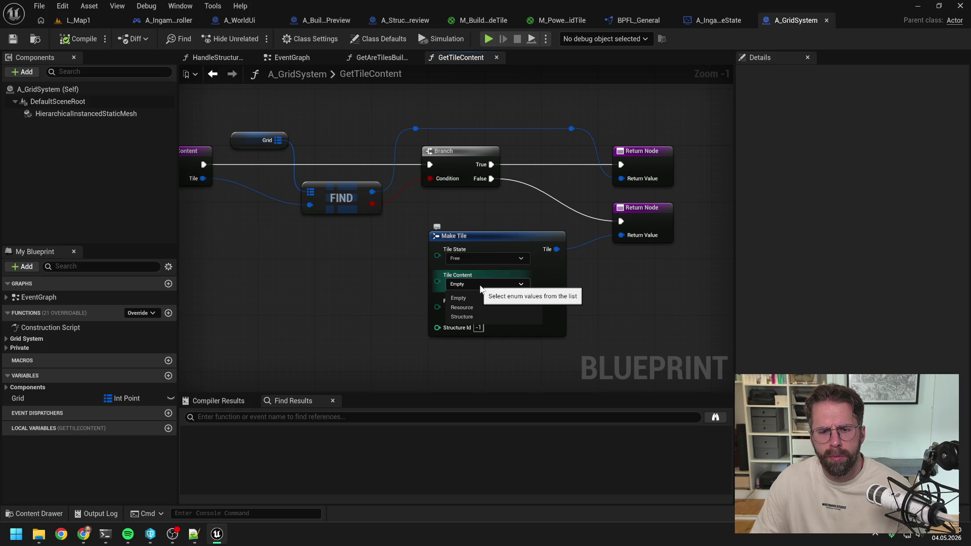
{"action": "left_click", "coordinate": [480, 286]}
{"action": "left_click_drag", "start_coordinate": [357, 281], "coordinate": [382, 277]}
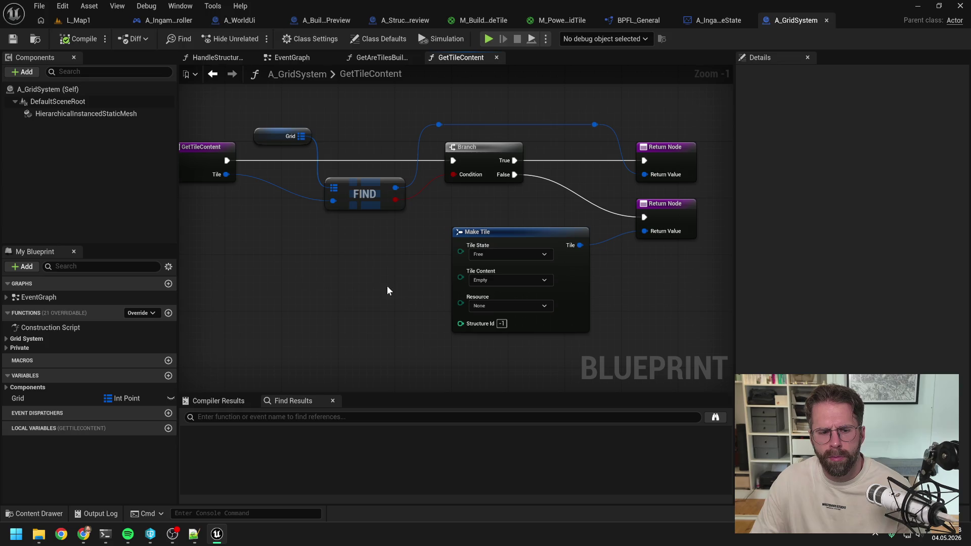
{"action": "left_click", "coordinate": [105, 534]}
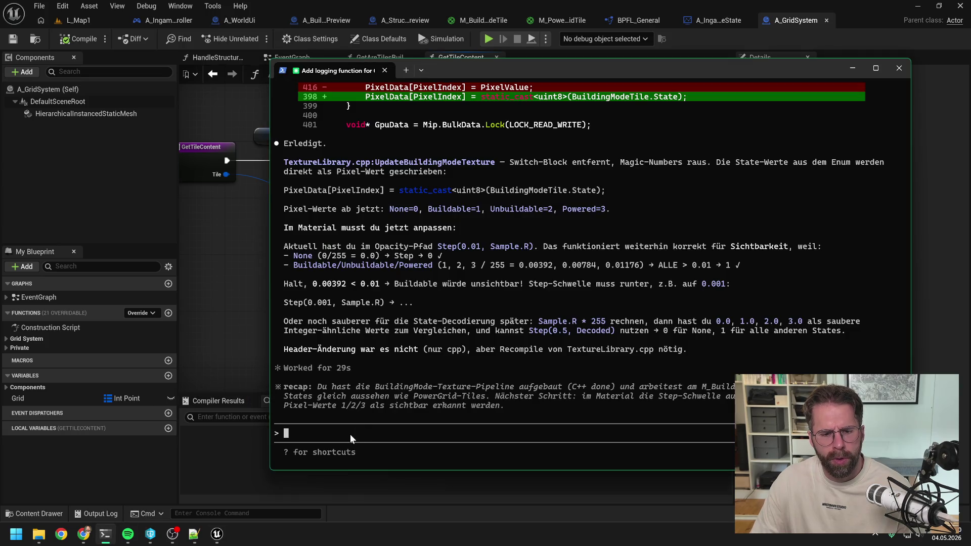
Step: Send Claude a German request to rename FTile to FTileContent, trimming the unfinished Enum remark
{"action": "type", "text": "Kannst du ein"}
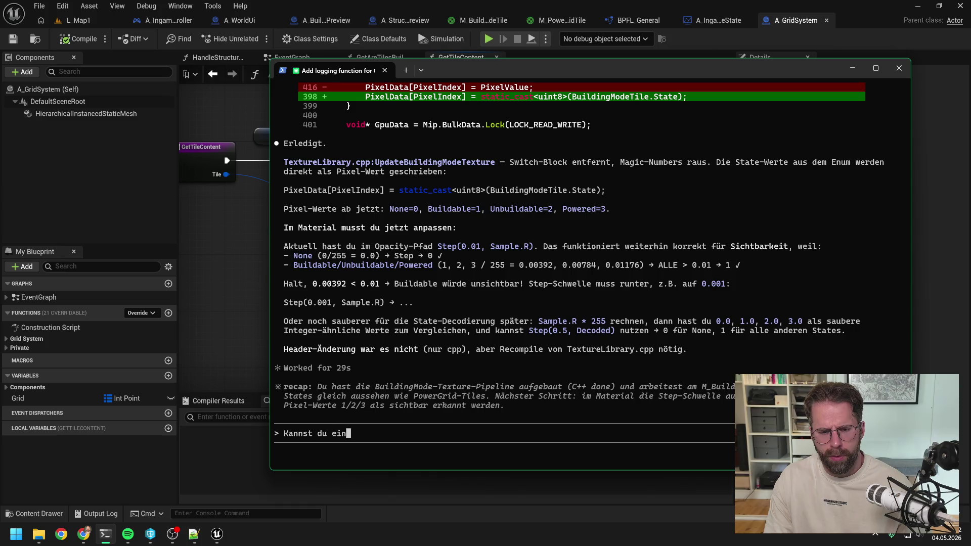
{"action": "type", "text": "mal FTil"}
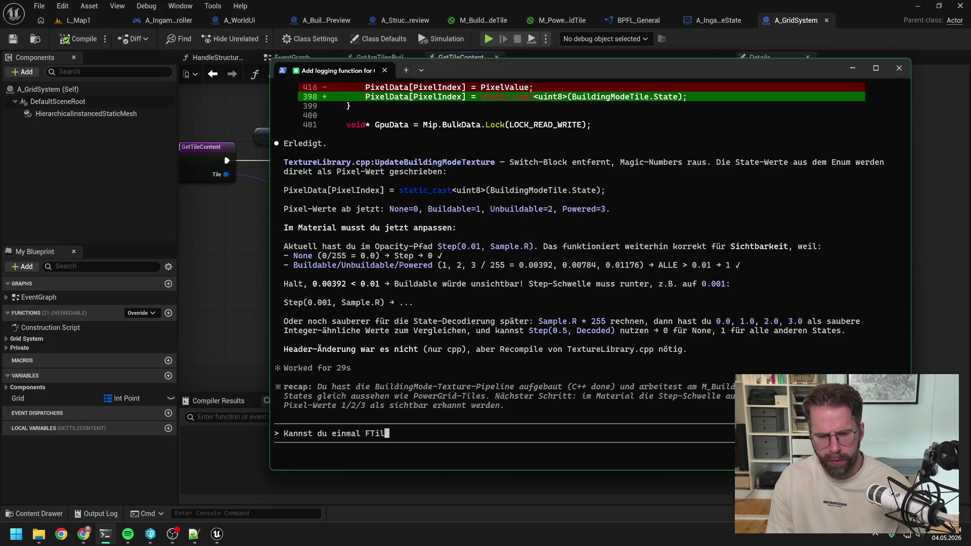
{"action": "type", "text": "e in F"}
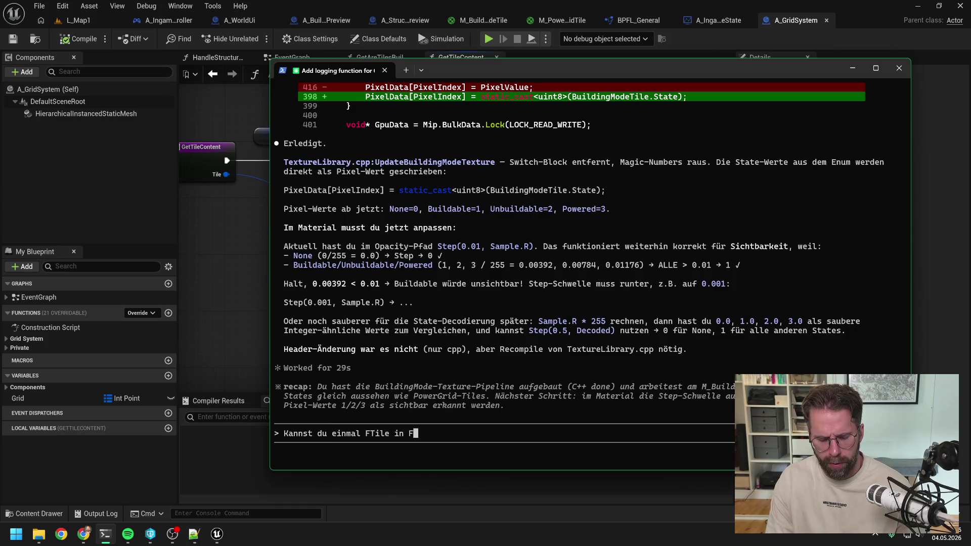
{"action": "type", "text": "TileConten"}
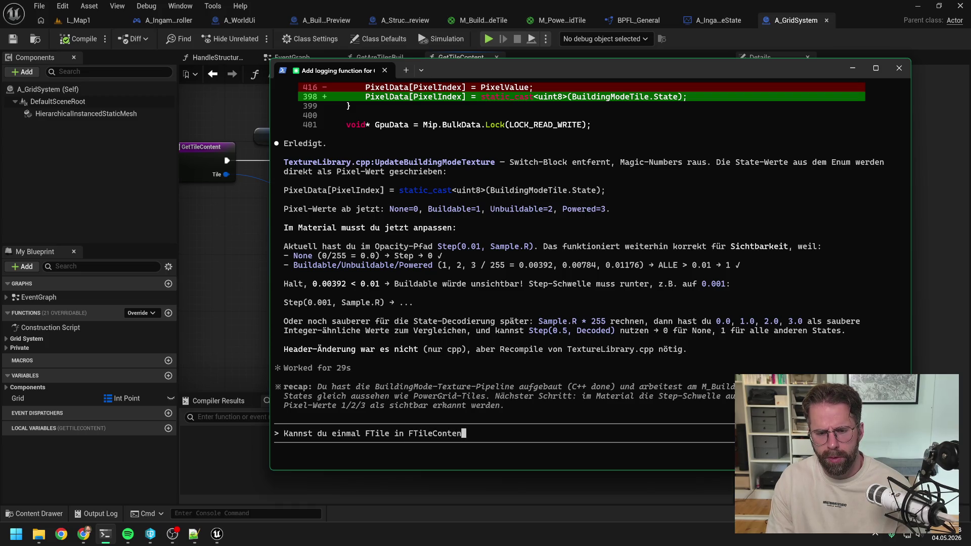
{"action": "type", "text": "t umbennenen"}
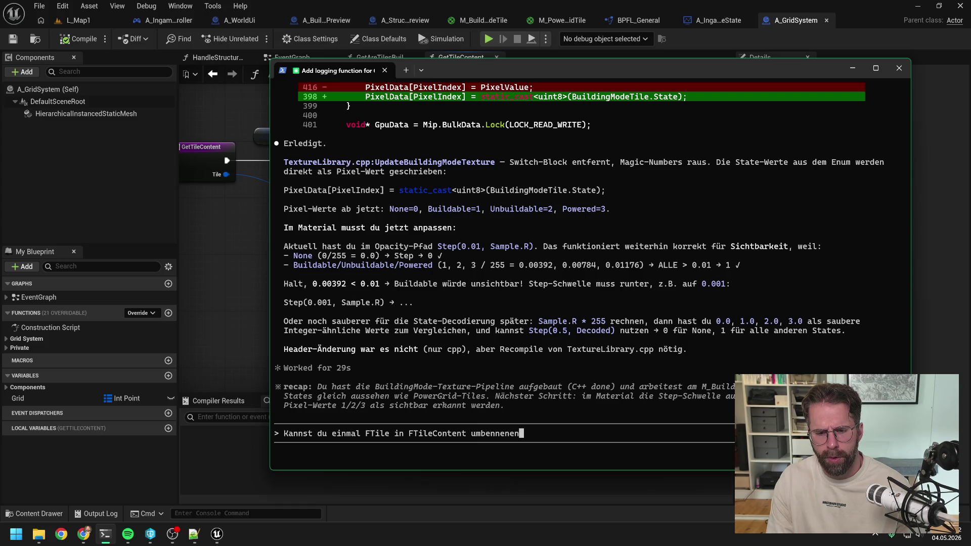
{"action": "type", "text": ". Außerdem"}
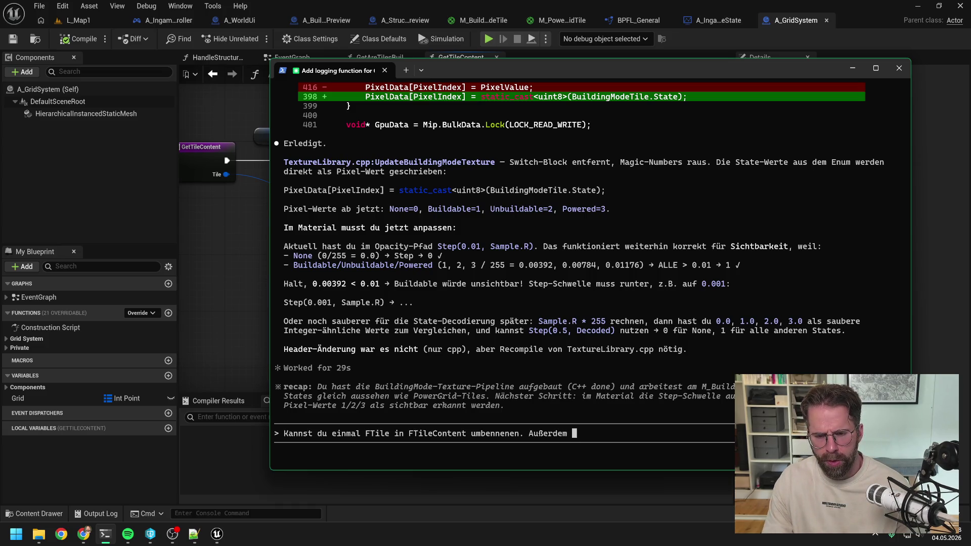
{"action": "type", "text": " Enu"}
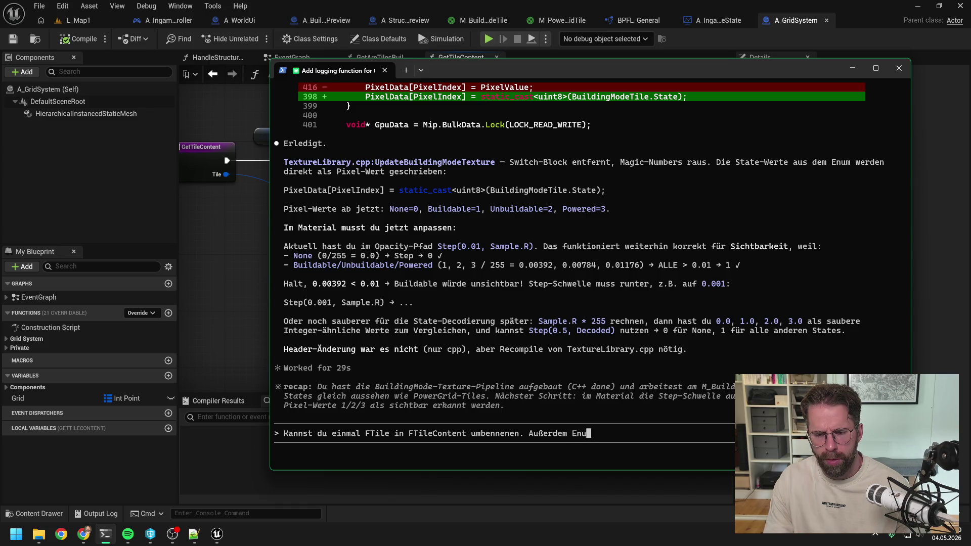
{"action": "type", "text": "m E"}
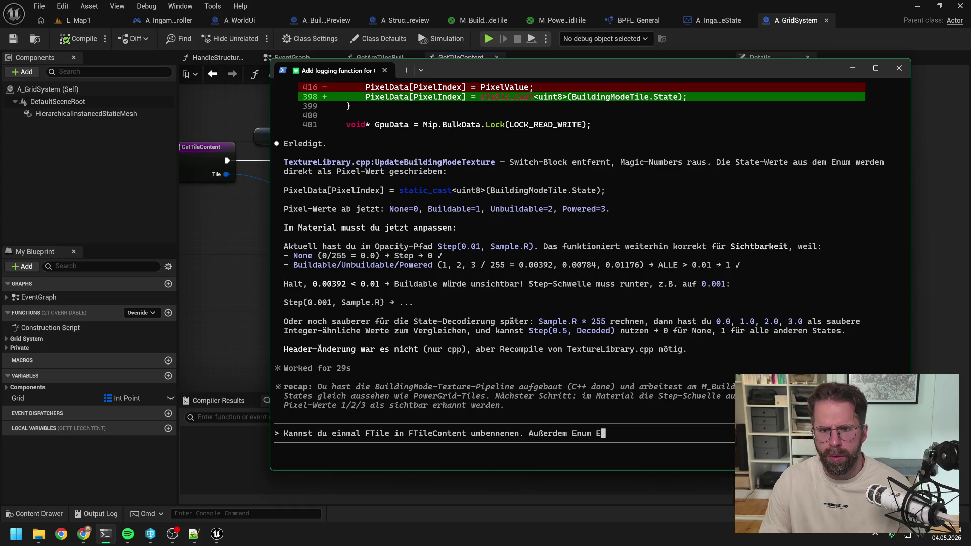
{"action": "mouse_move", "coordinate": [477, 69]}
{"action": "left_mouse_down"}
{"action": "mouse_move", "coordinate": [408, 293]}
{"action": "mouse_move", "coordinate": [410, 356]}
{"action": "mouse_move", "coordinate": [442, 98]}
{"action": "left_mouse_up"}
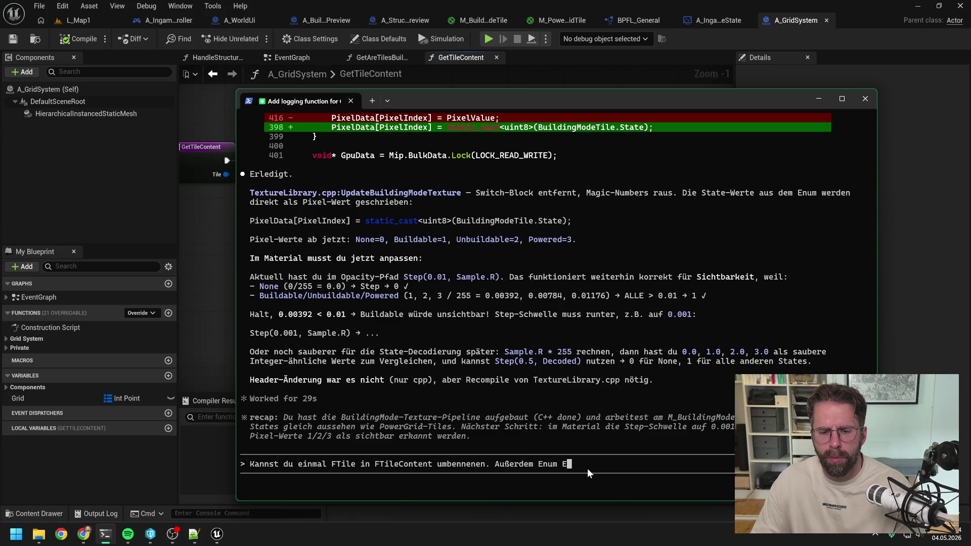
{"action": "key", "text": "BackSpace"}
{"action": "key", "text": "BackSpace"}
{"action": "key", "text": "BackSpace"}
{"action": "key", "text": "BackSpace"}
{"action": "key", "text": "BackSpace"}
{"action": "key", "text": "BackSpace"}
{"action": "mouse_move", "coordinate": [121, 540]}
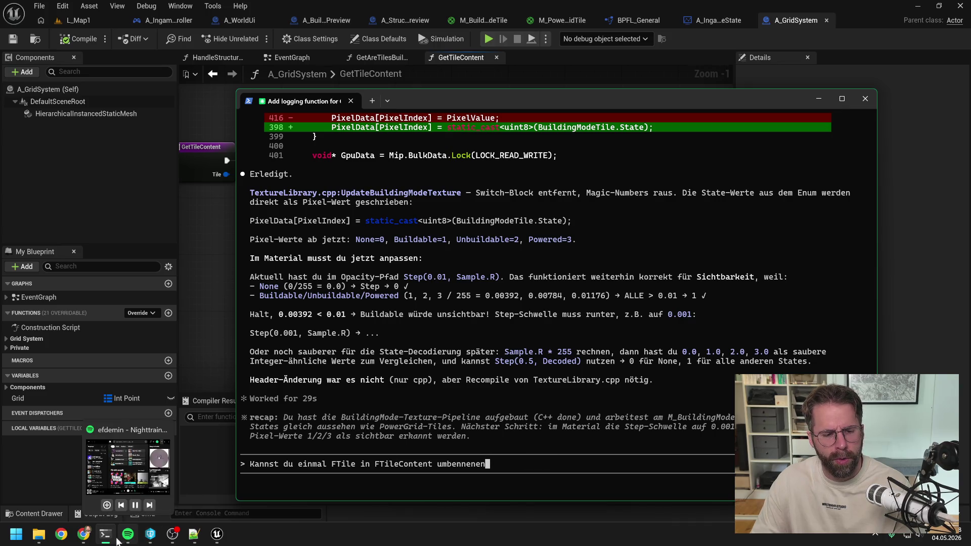
{"action": "left_click", "coordinate": [151, 535]}
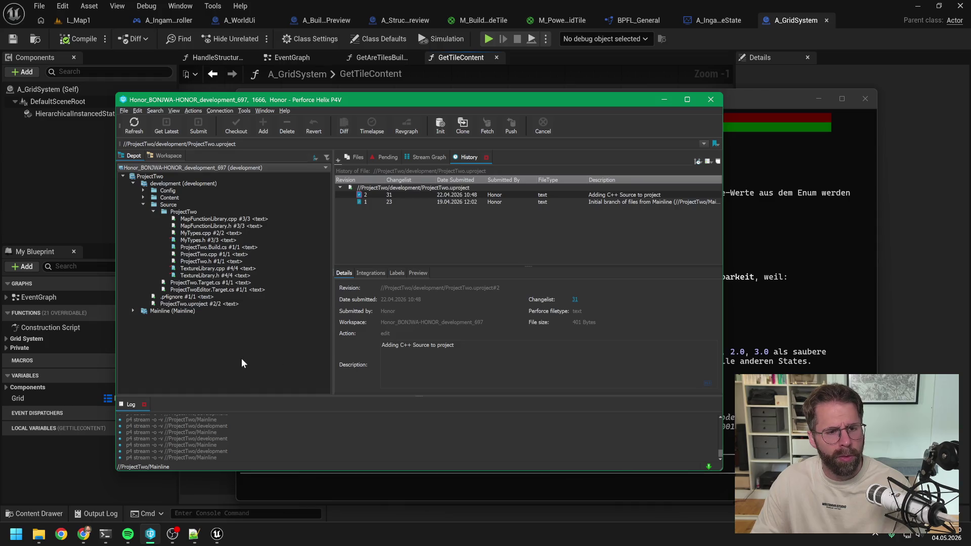
{"action": "left_click", "coordinate": [710, 471]}
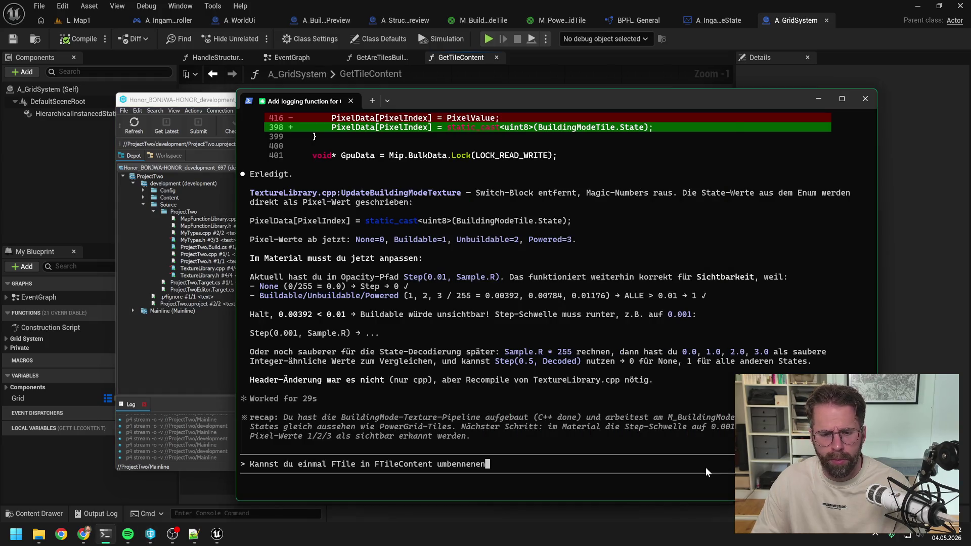
{"action": "left_click", "coordinate": [179, 353]}
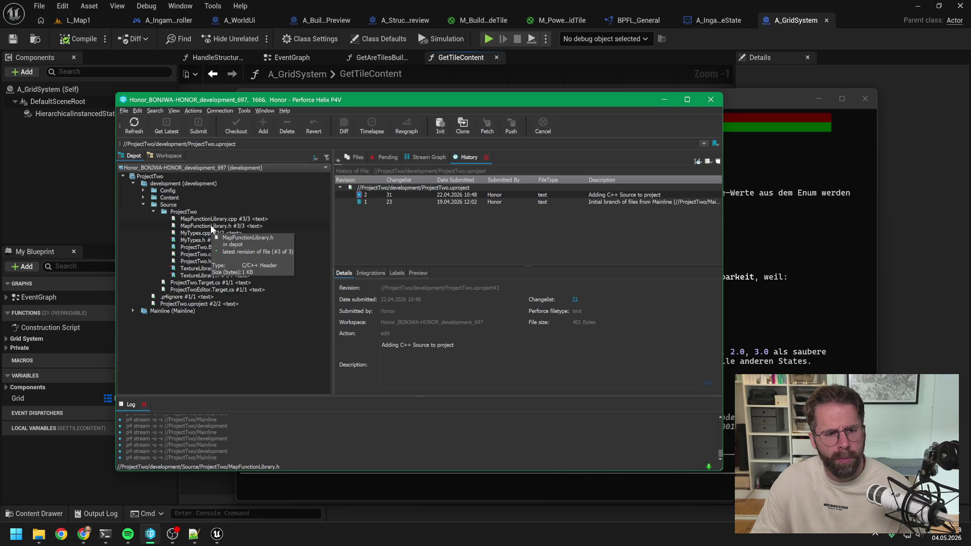
{"action": "left_click", "coordinate": [732, 474]}
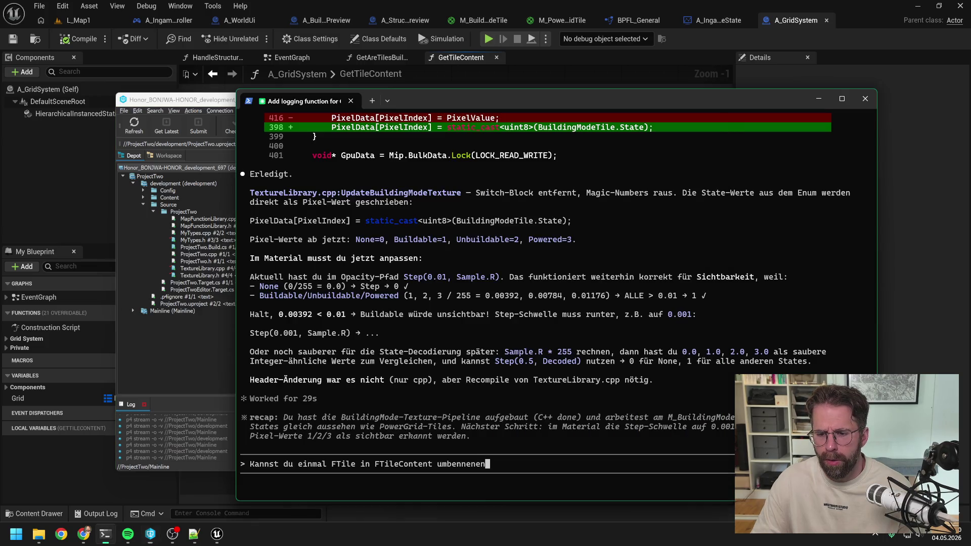
{"action": "key", "text": "Return"}
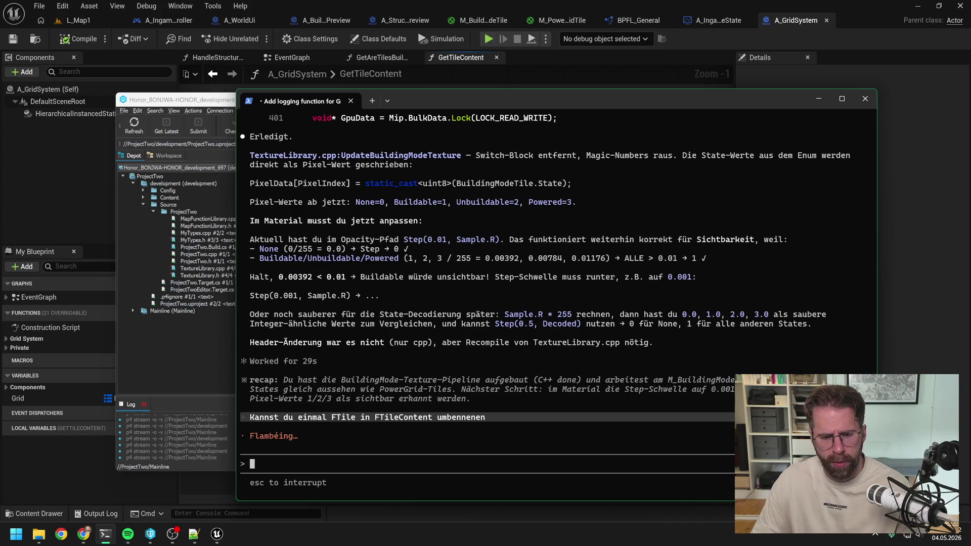
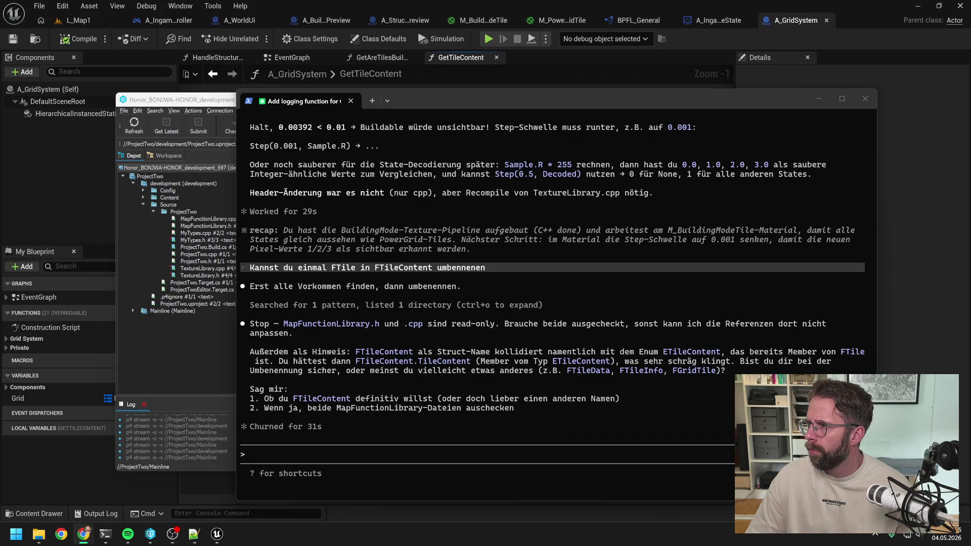
Step: Leave the FTile rename question in Claude Code unanswered and bring back A_GridSystem's GetTileContent graph
{"action": "left_click", "coordinate": [391, 286]}
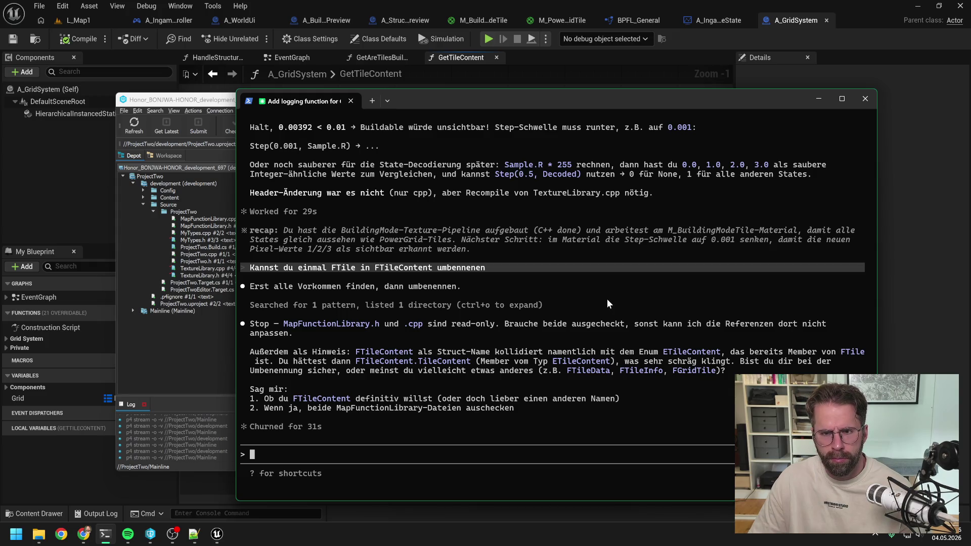
{"action": "left_click", "coordinate": [913, 221]}
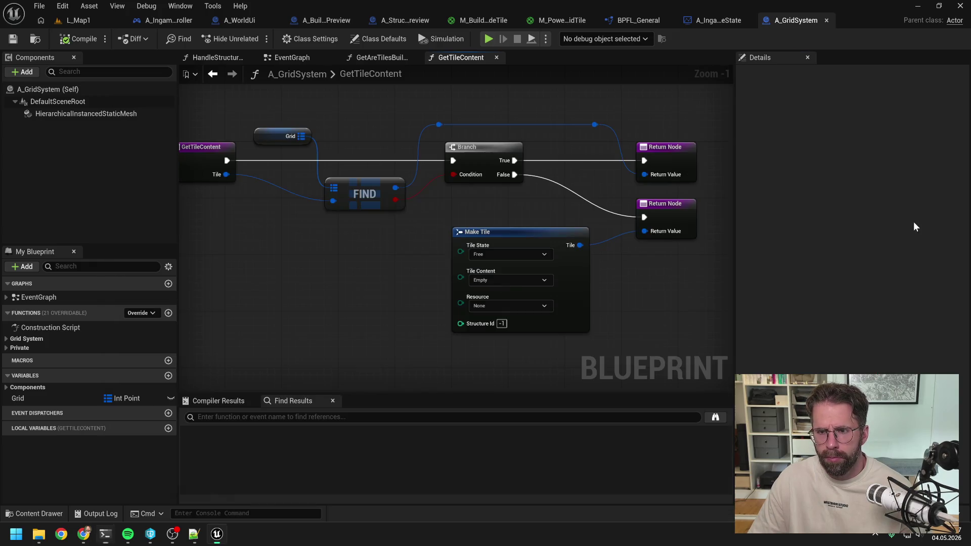
Step: Review the GetTileContent graph's default Make Tile return (Free, Empty, None, Id -1), then return to Claude Code
{"action": "left_click", "coordinate": [667, 283]}
{"action": "left_click_drag", "start_coordinate": [665, 280], "coordinate": [623, 282]}
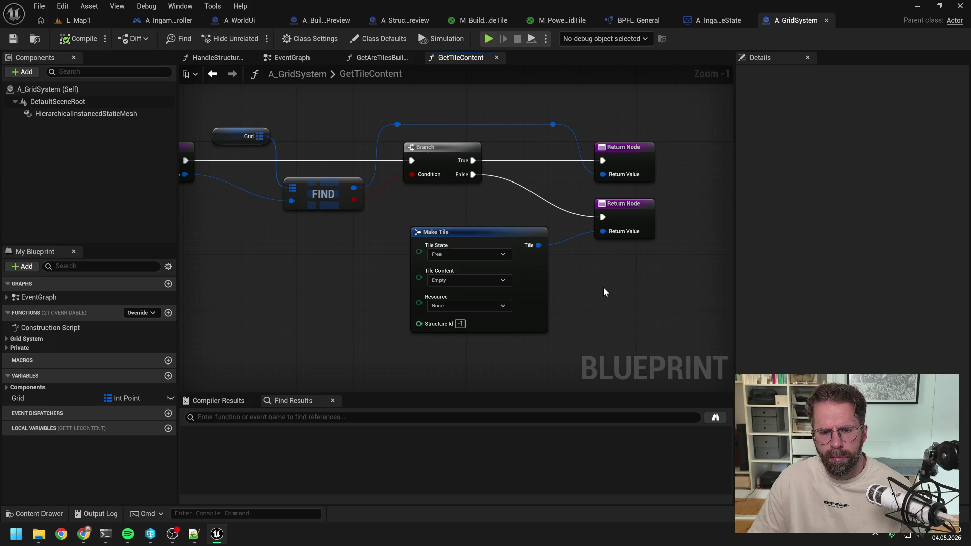
{"action": "scroll", "coordinate": [604, 291], "scroll_direction": "down", "scroll_amount": 1}
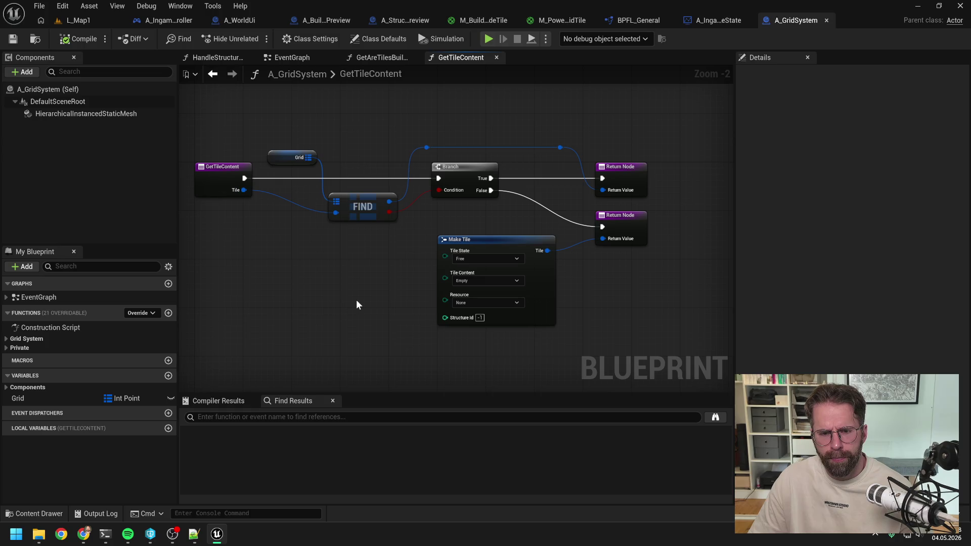
{"action": "left_click", "coordinate": [106, 534]}
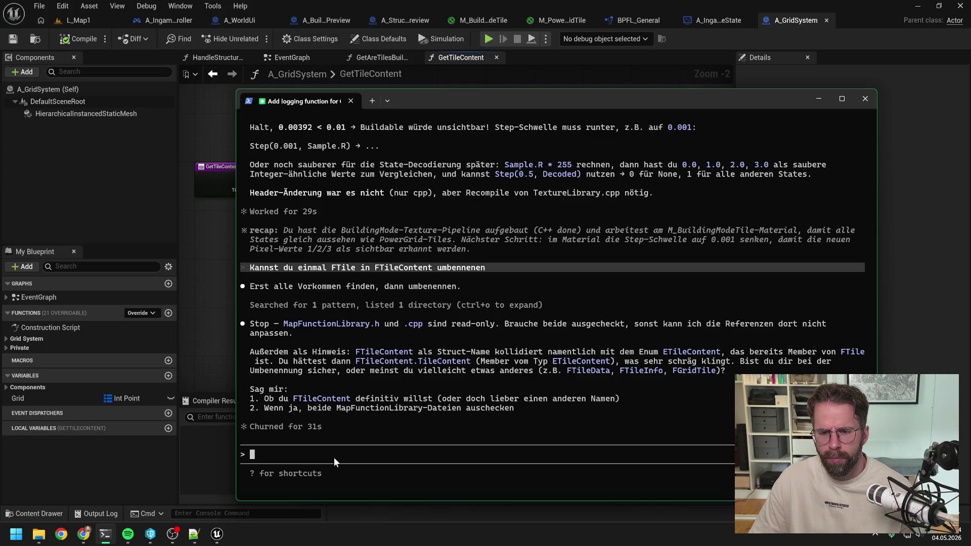
Step: Draft the unsent reply 'FTileData ist ein guter Vorschlag, nehmen wir so' in Claude Code
{"action": "type", "text": "F"}
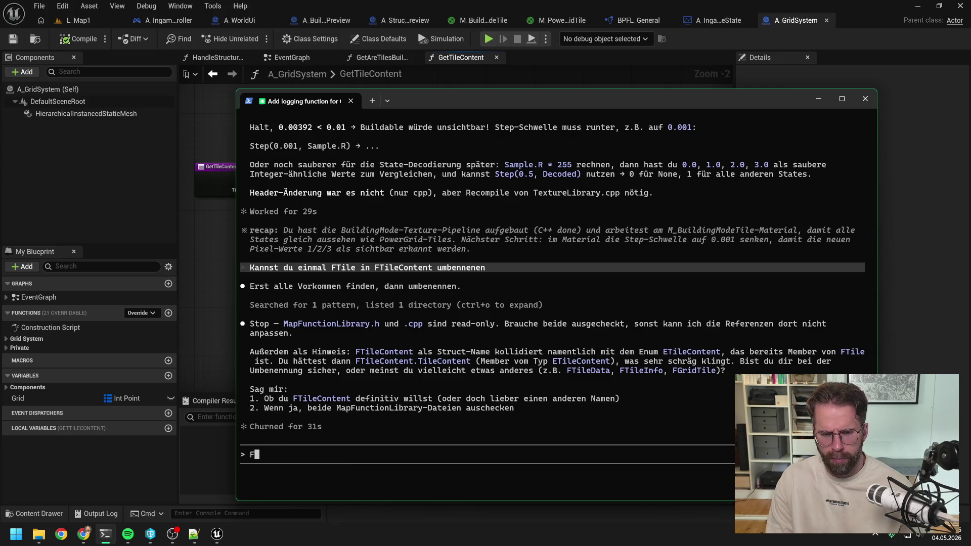
{"action": "type", "text": "TileDat"}
{"action": "type", "text": "a "}
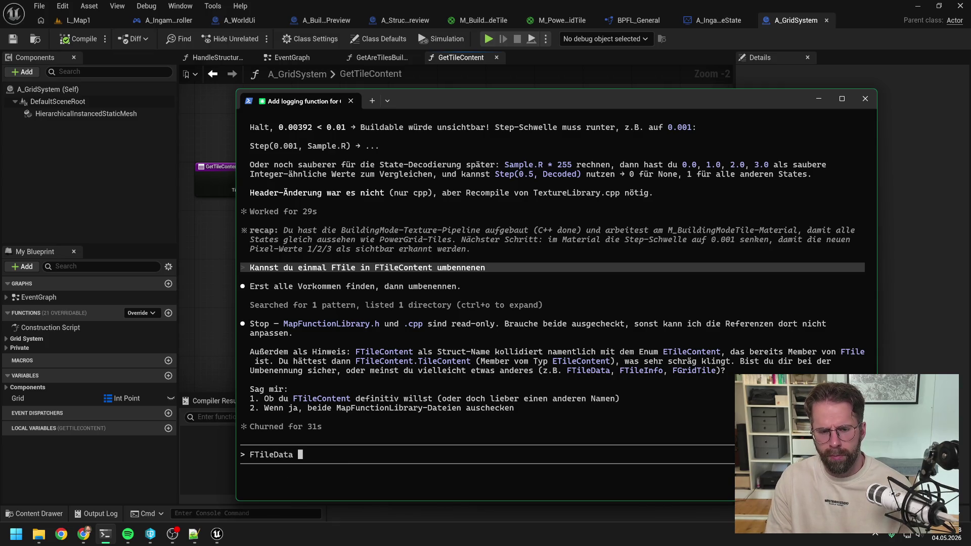
{"action": "type", "text": "ist ein gfut"}
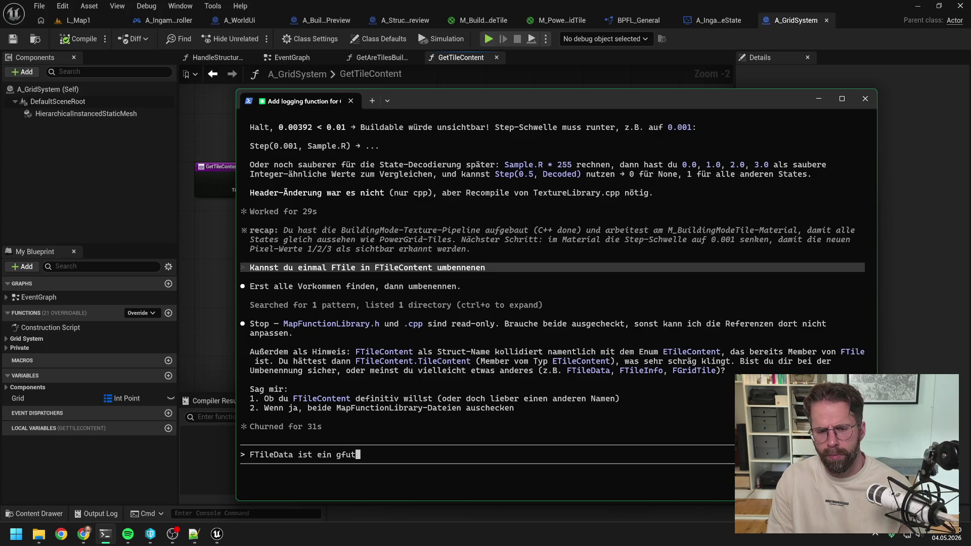
{"action": "key", "text": "BackSpace"}
{"action": "key", "text": "BackSpace"}
{"action": "key", "text": "BackSpace"}
{"action": "type", "text": "uter Vorsch"}
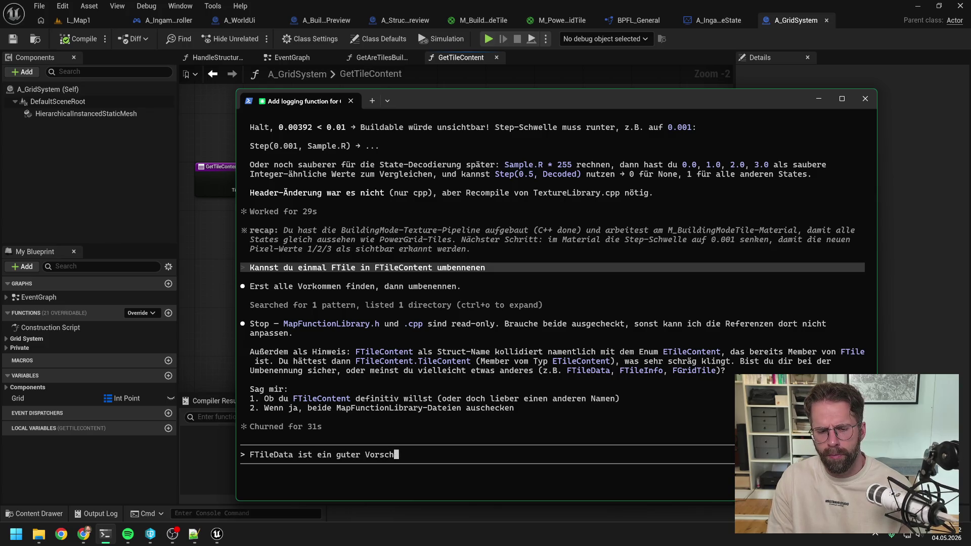
{"action": "type", "text": "lag, nehmen wir so"}
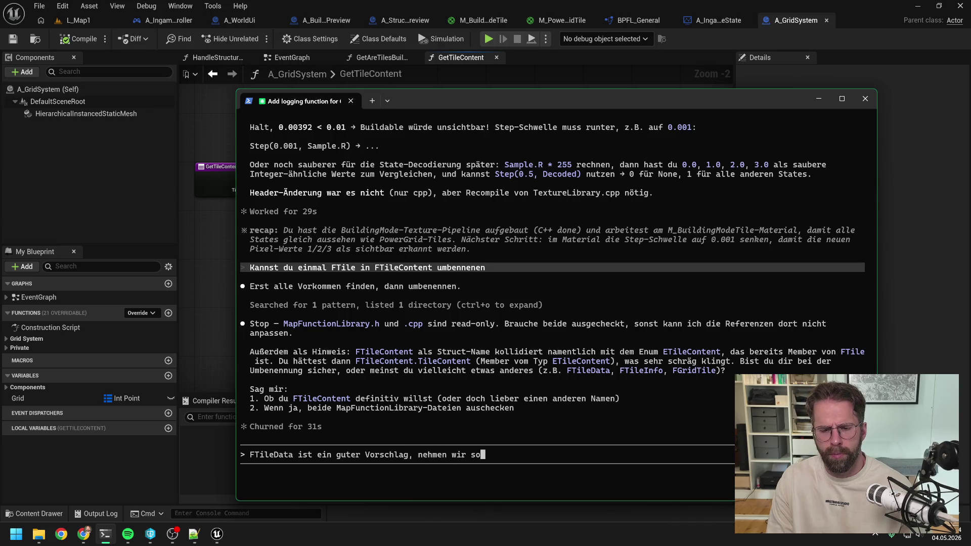
Step: Check out MapFunctionLibrary.cpp and MapFunctionLibrary.h for edit in P4V
{"action": "mouse_move", "coordinate": [153, 540]}
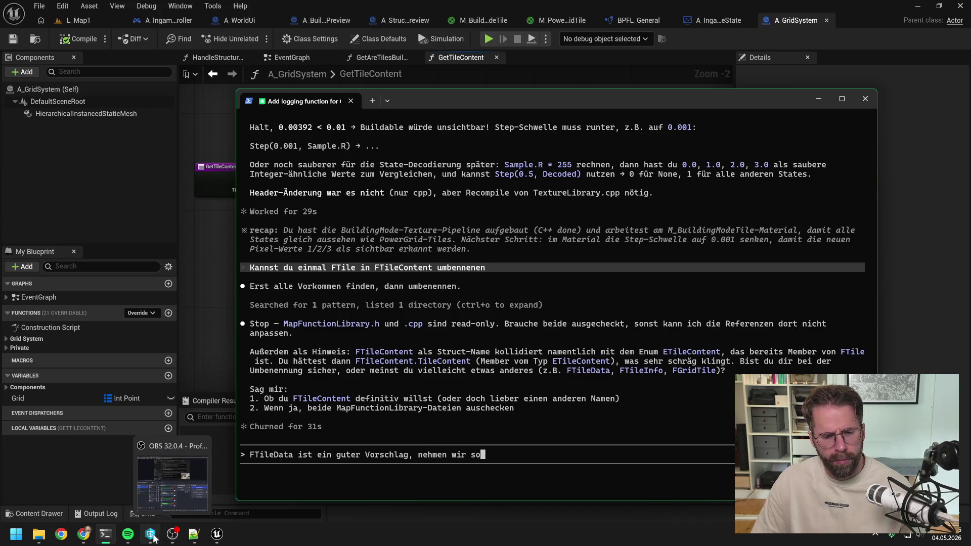
{"action": "left_click", "coordinate": [150, 480]}
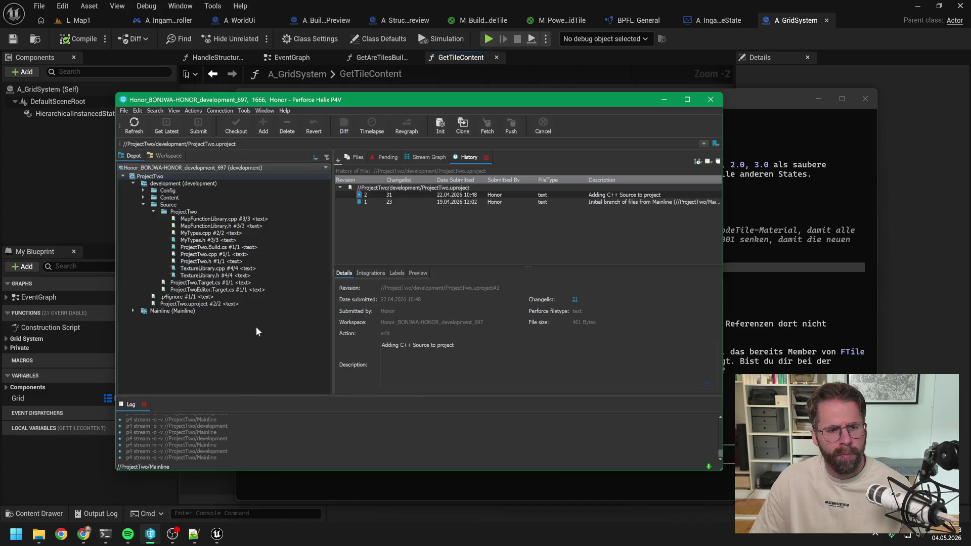
{"action": "left_click", "coordinate": [215, 218]}
{"action": "left_click", "coordinate": [218, 226], "text": "shift"}
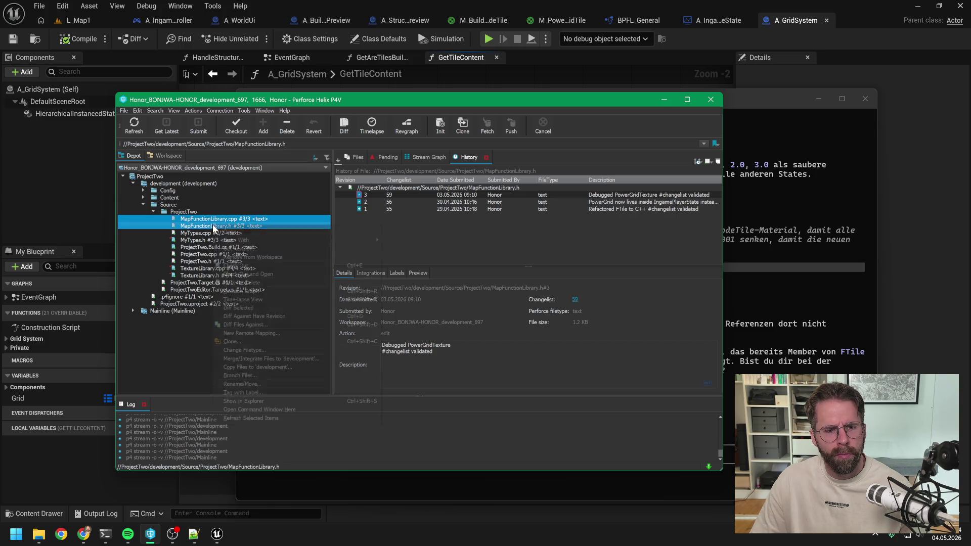
{"action": "right_click", "coordinate": [213, 229]}
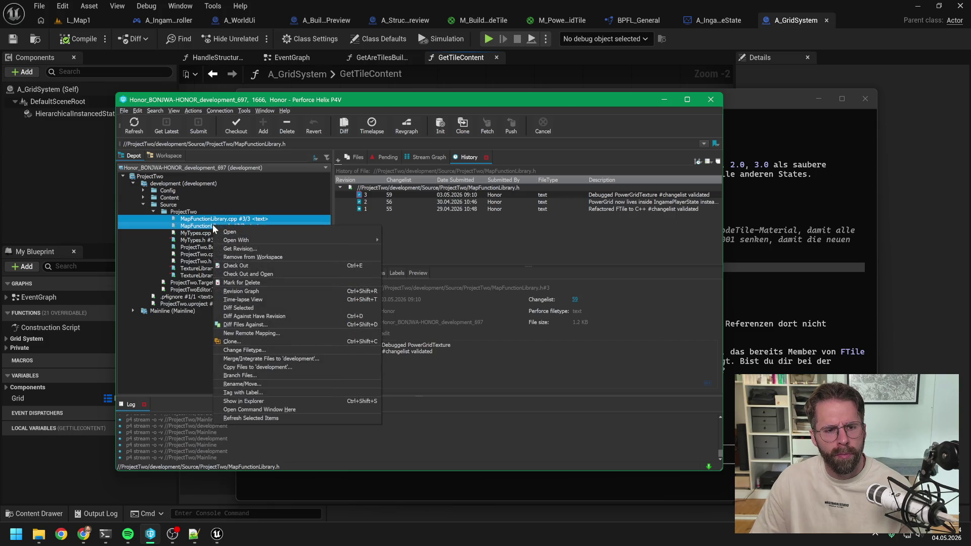
{"action": "left_click", "coordinate": [240, 264]}
{"action": "key", "text": "alt+Tab"}
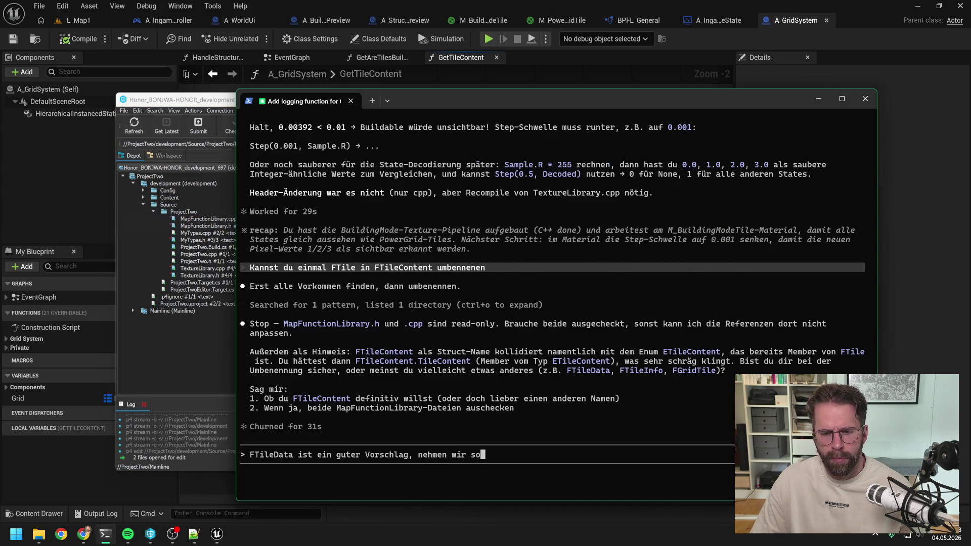
Step: Send the FTileData reply, then tell Claude 'sind ausgecheckt'
{"action": "key", "text": "Return"}
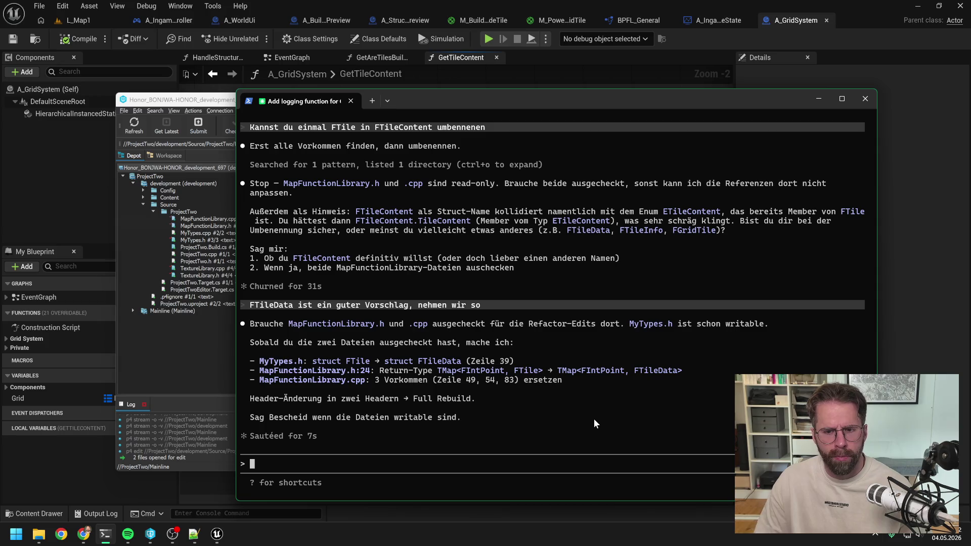
{"action": "type", "text": "sind ausges"}
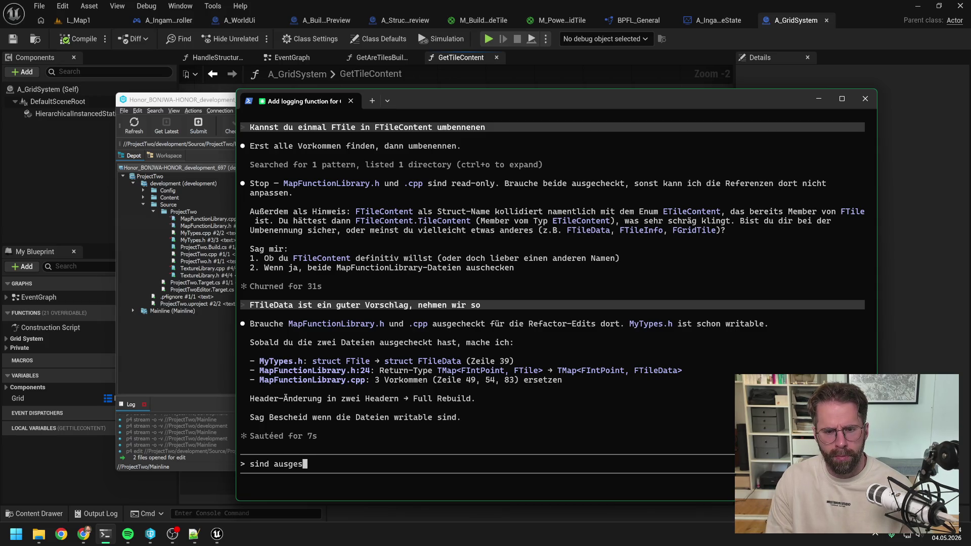
{"action": "key", "text": "BackSpace"}
{"action": "type", "text": "checkt"}
{"action": "key", "text": "Return"}
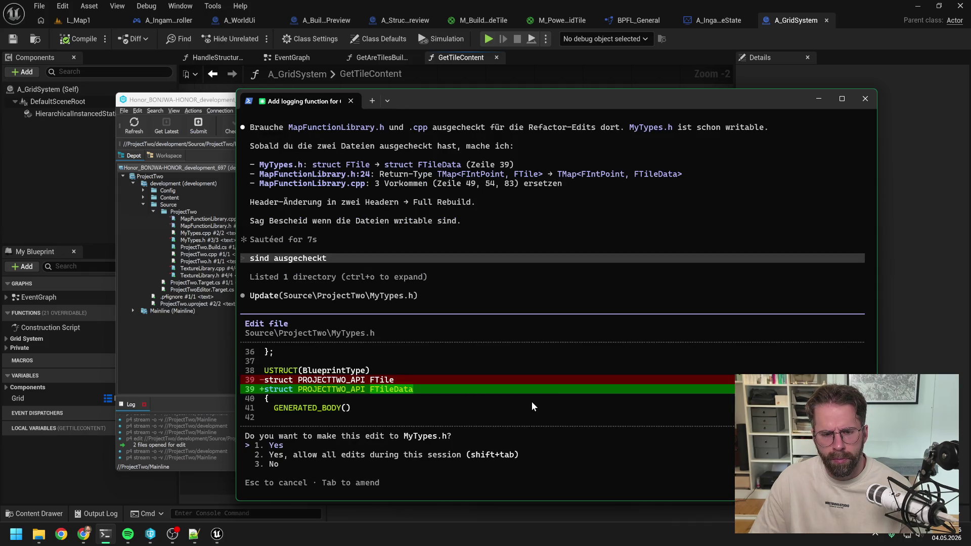
Step: Approve the four FTileData edits across MyTypes.h, MapFunctionLibrary.h and MapFunctionLibrary.cpp
{"action": "key", "text": "Return"}
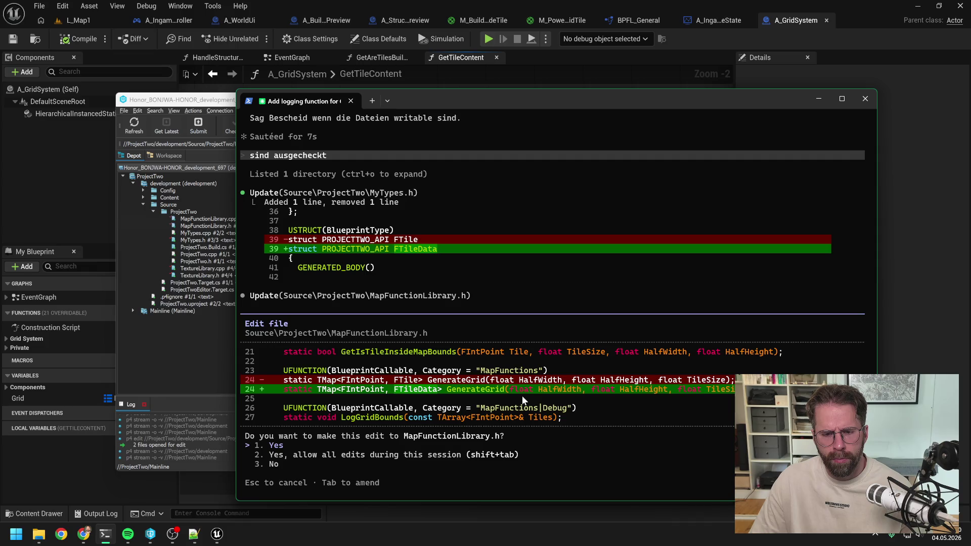
{"action": "key", "text": "Return"}
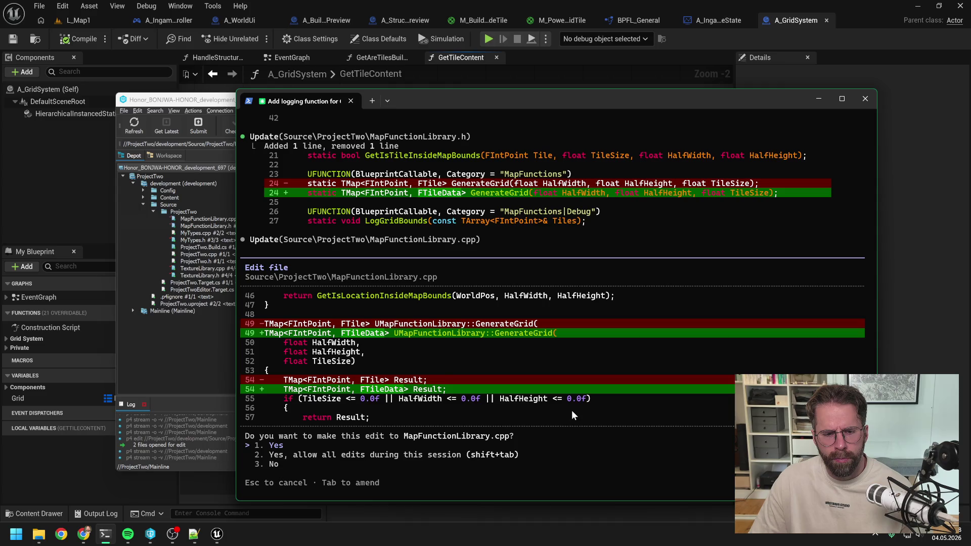
{"action": "key", "text": "Return"}
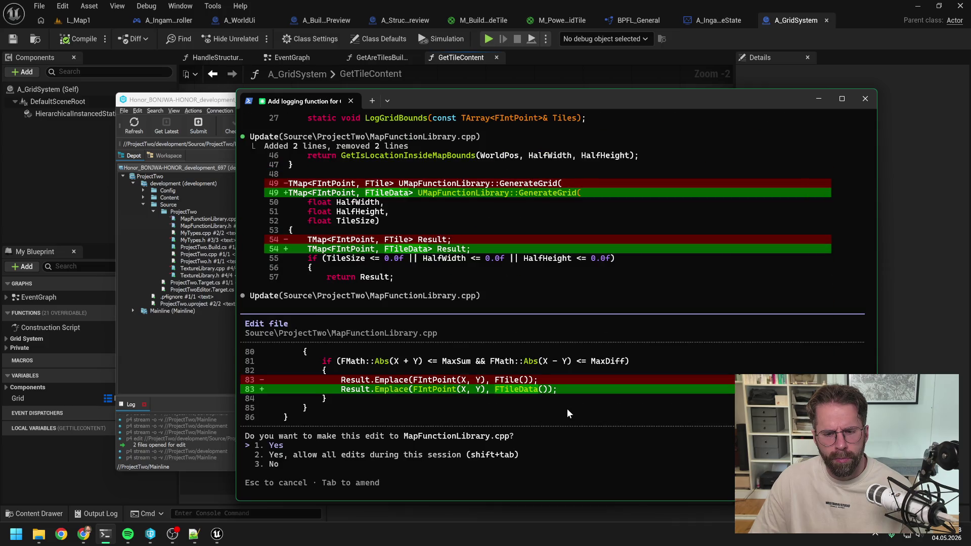
{"action": "key", "text": "Return"}
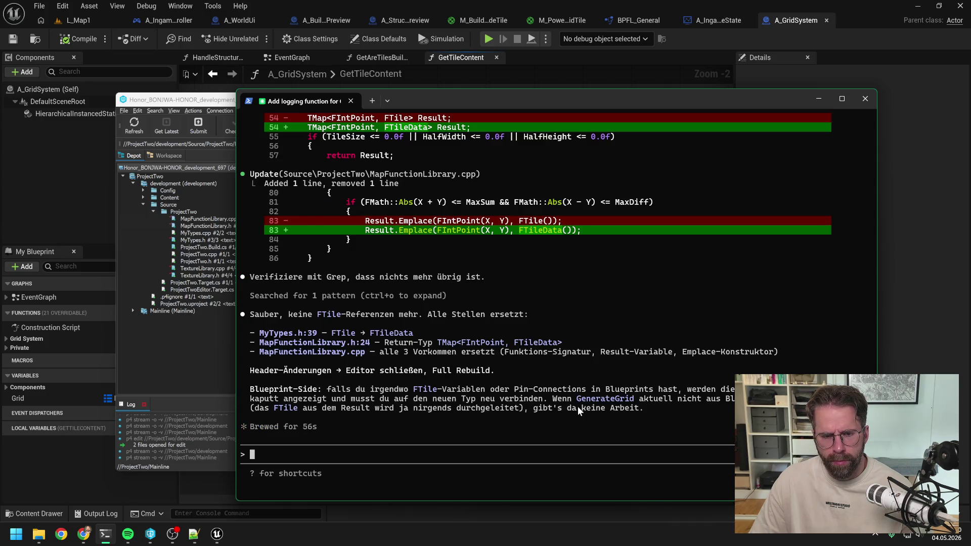
Step: Open ProjectTwo.sln, build the ProjectTwo project successfully, and close Visual Studio
{"action": "left_click", "coordinate": [156, 339]}
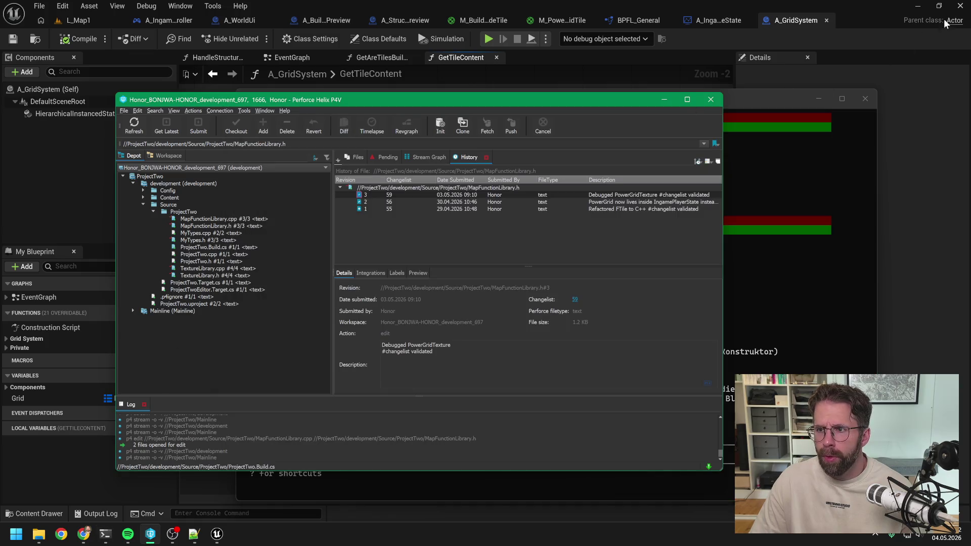
{"action": "left_click", "coordinate": [939, 23]}
{"action": "left_click", "coordinate": [917, 6]}
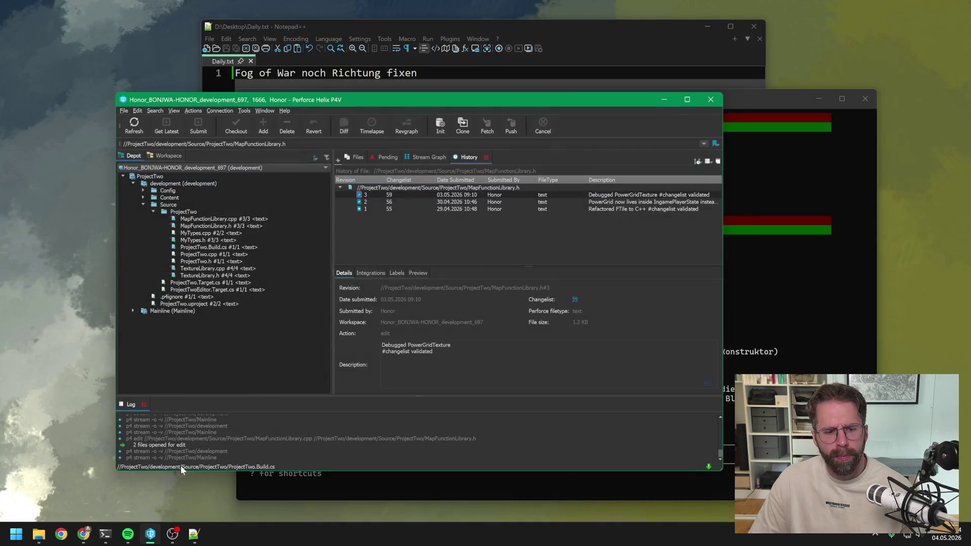
{"action": "left_click", "coordinate": [39, 534]}
{"action": "double_click", "coordinate": [436, 353]}
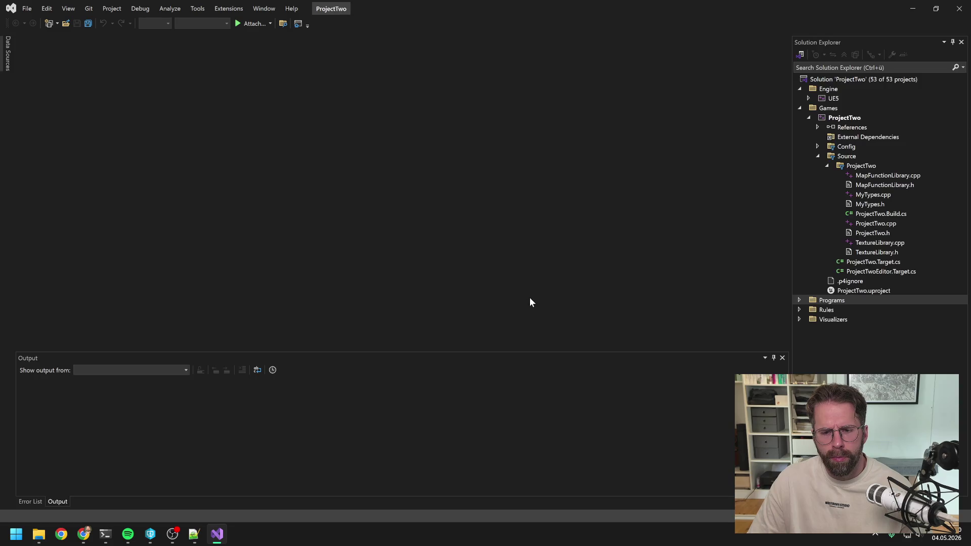
{"action": "right_click", "coordinate": [845, 118]}
{"action": "left_click", "coordinate": [840, 109]}
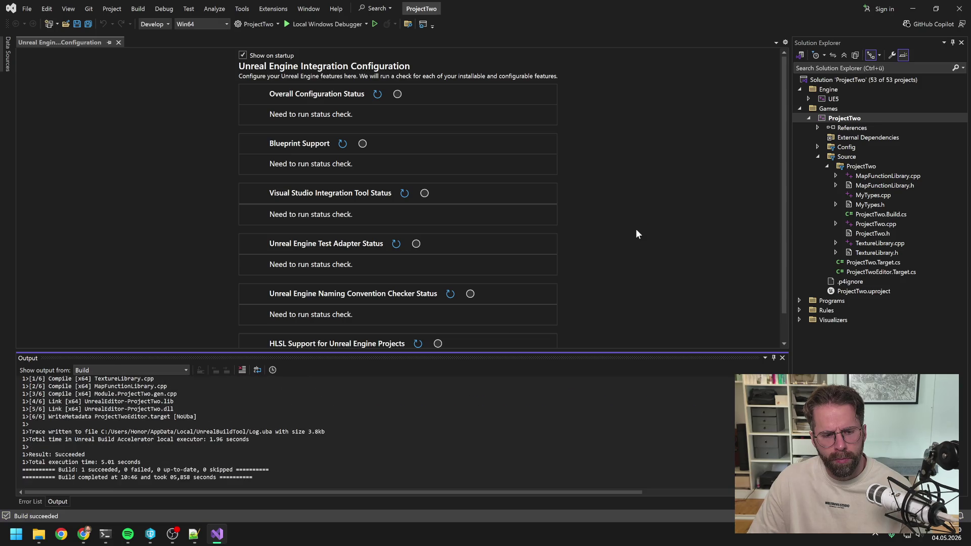
{"action": "left_click", "coordinate": [959, 9]}
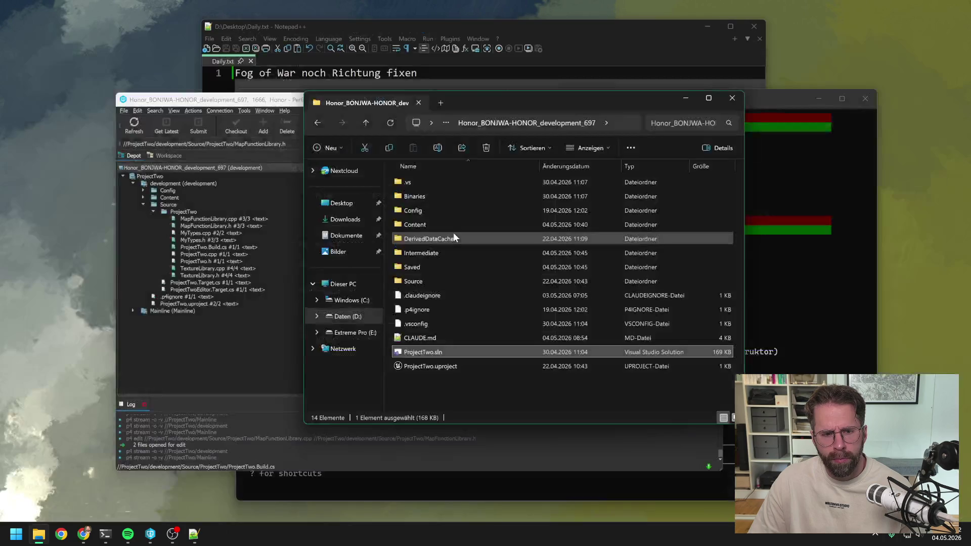
Step: Relaunch ProjectTwo.uproject and attempt Play, revealing compile errors in six blueprints
{"action": "left_click", "coordinate": [234, 354]}
{"action": "left_click", "coordinate": [174, 304]}
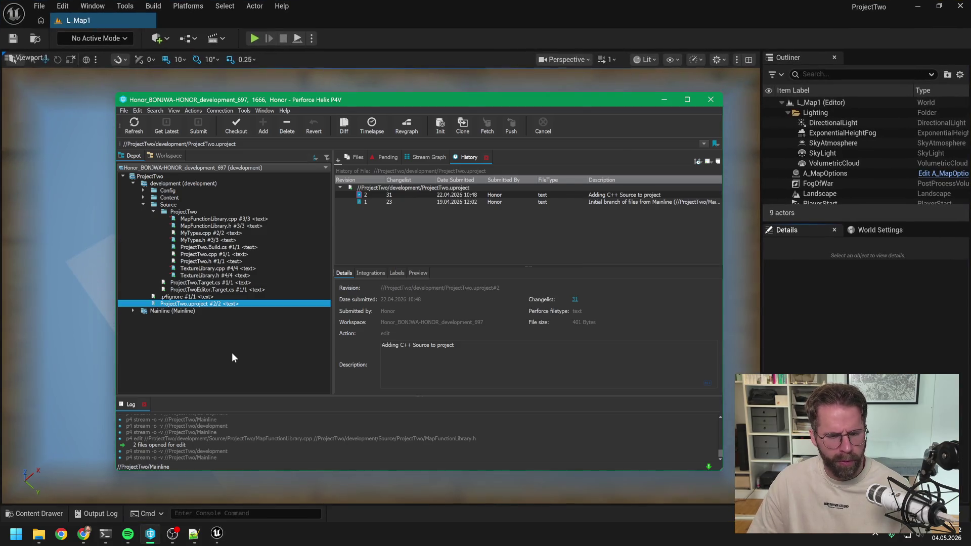
{"action": "left_click", "coordinate": [253, 38]}
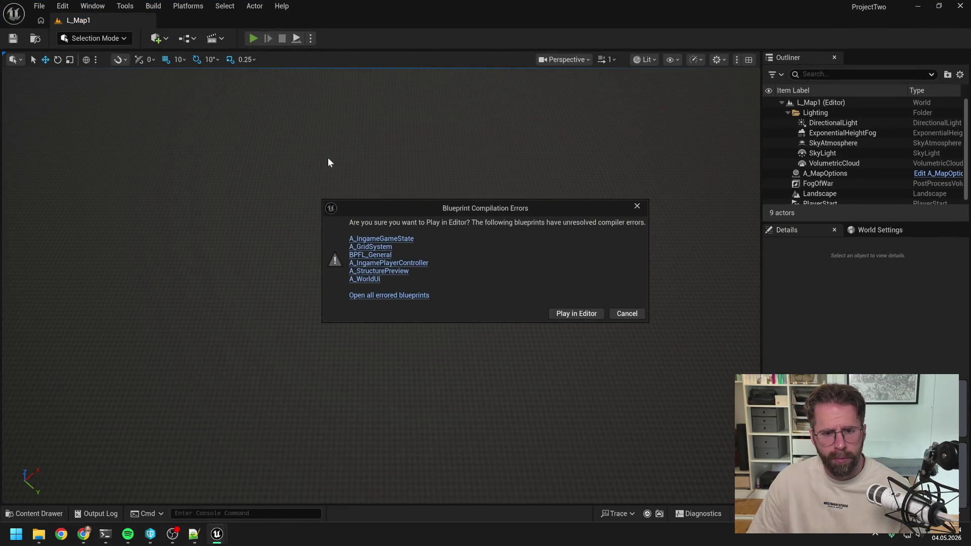
Step: Open the failing blueprints and set A_IngameGameState's function ReturnValue type to Tile Data
{"action": "left_click", "coordinate": [420, 263]}
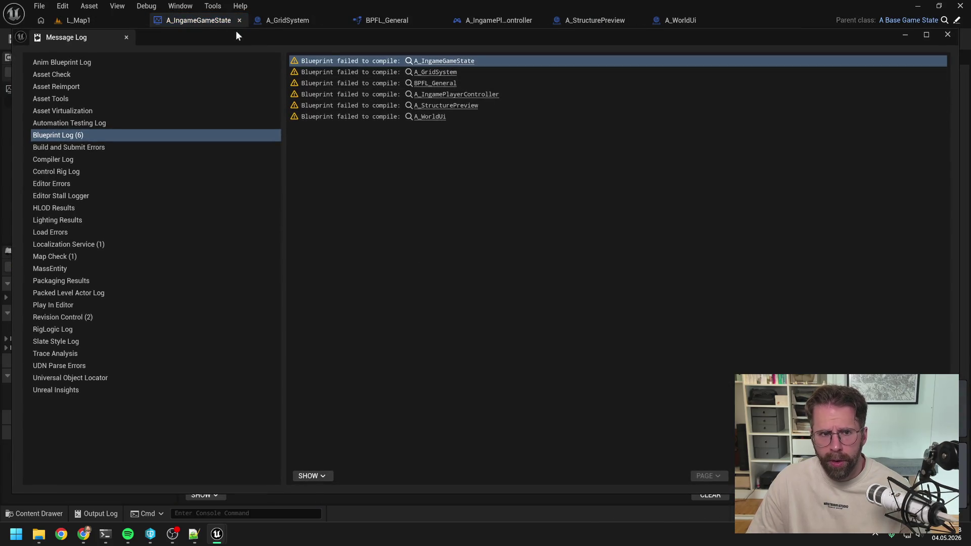
{"action": "left_click", "coordinate": [949, 35]}
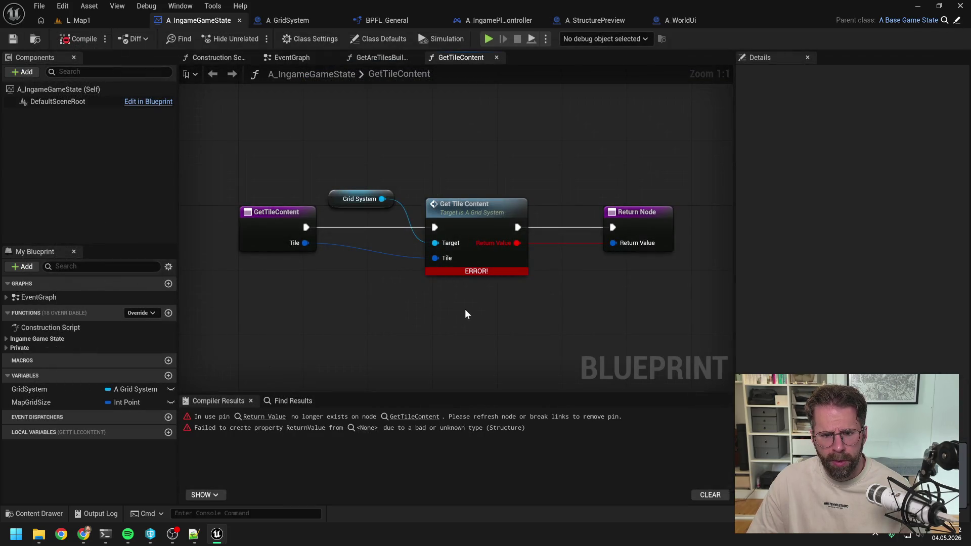
{"action": "right_click", "coordinate": [465, 217]}
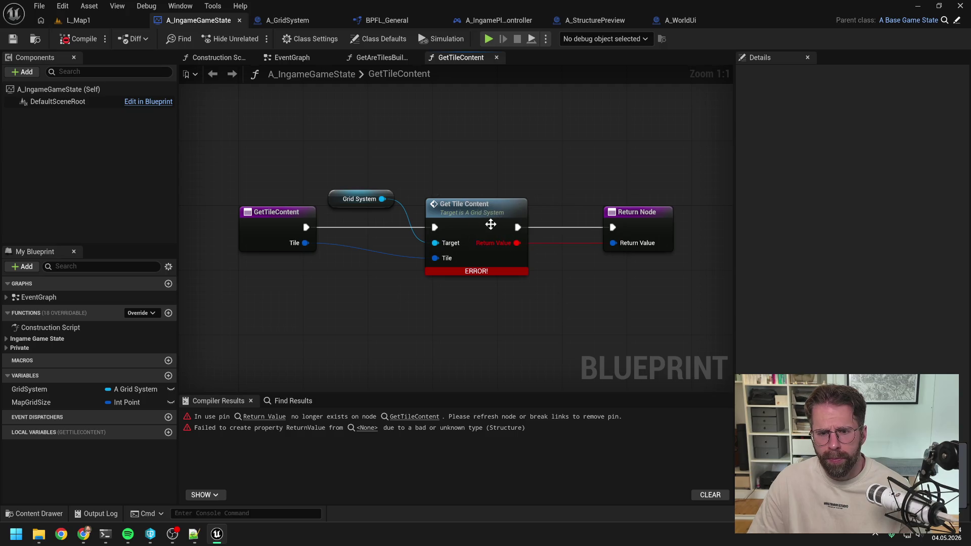
{"action": "left_click", "coordinate": [491, 225]}
{"action": "left_click", "coordinate": [860, 256]}
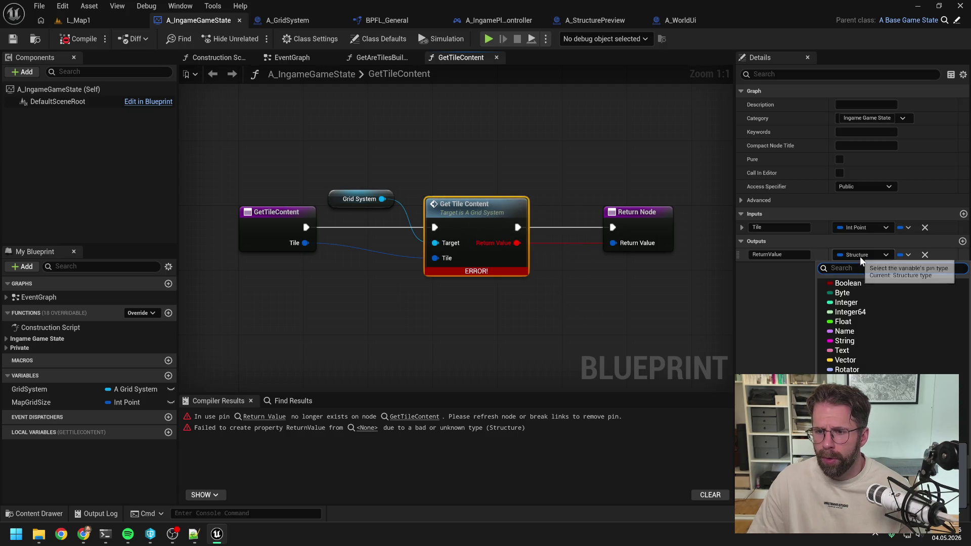
{"action": "type", "text": "tileda"}
{"action": "left_click", "coordinate": [860, 293]}
Step: Rename A_IngameGameState's GetTileContent function to GetTileData
{"action": "left_click", "coordinate": [302, 353]}
{"action": "left_click", "coordinate": [81, 266]}
{"action": "type", "text": "get tile"}
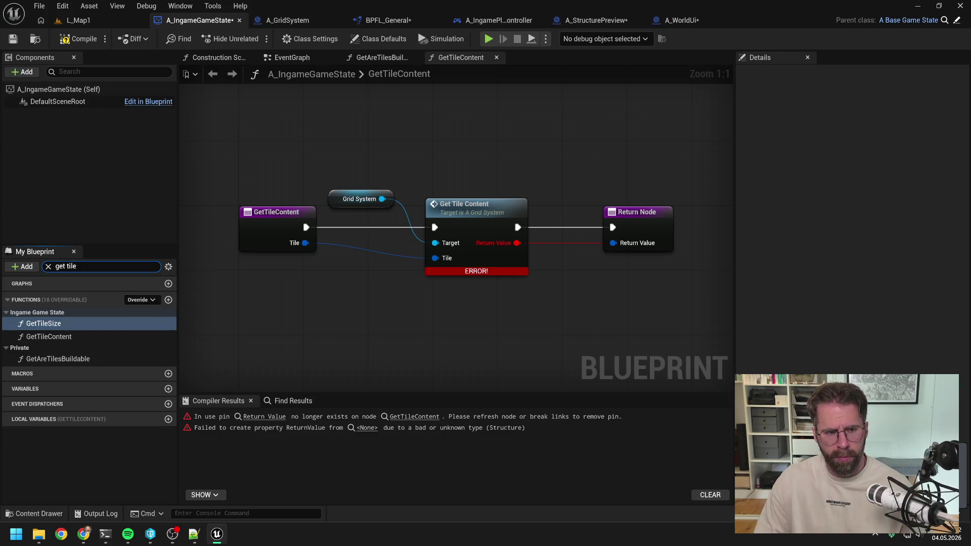
{"action": "left_click", "coordinate": [78, 337]}
{"action": "key", "text": "F2"}
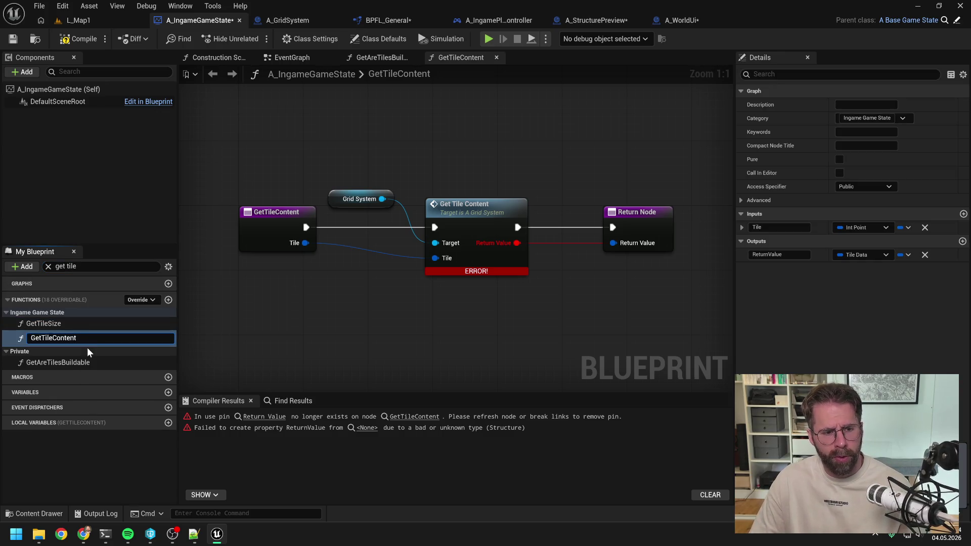
{"action": "key", "text": "BackSpace"}
{"action": "key", "text": "BackSpace"}
{"action": "key", "text": "BackSpace"}
{"action": "key", "text": "BackSpace"}
{"action": "key", "text": "BackSpace"}
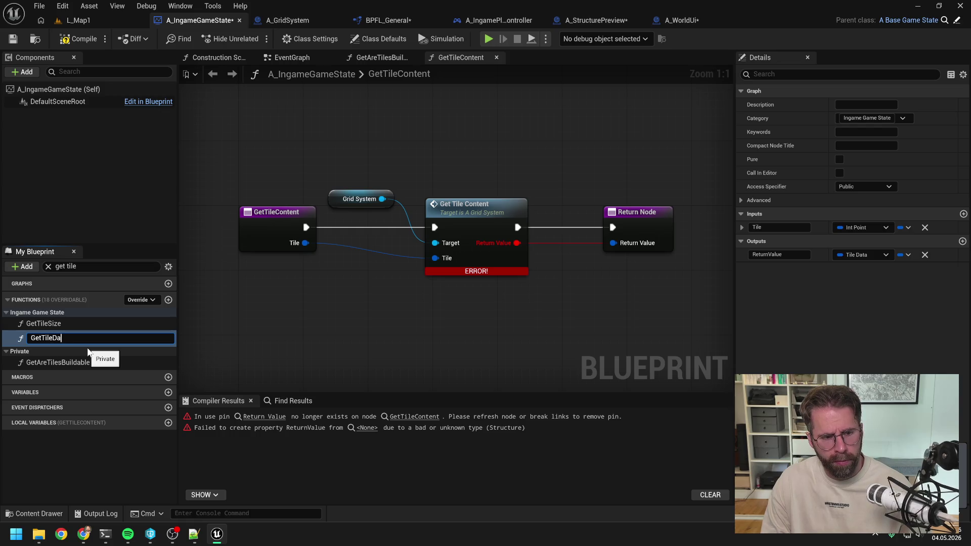
{"action": "type", "text": "ta"}
{"action": "key", "text": "Return"}
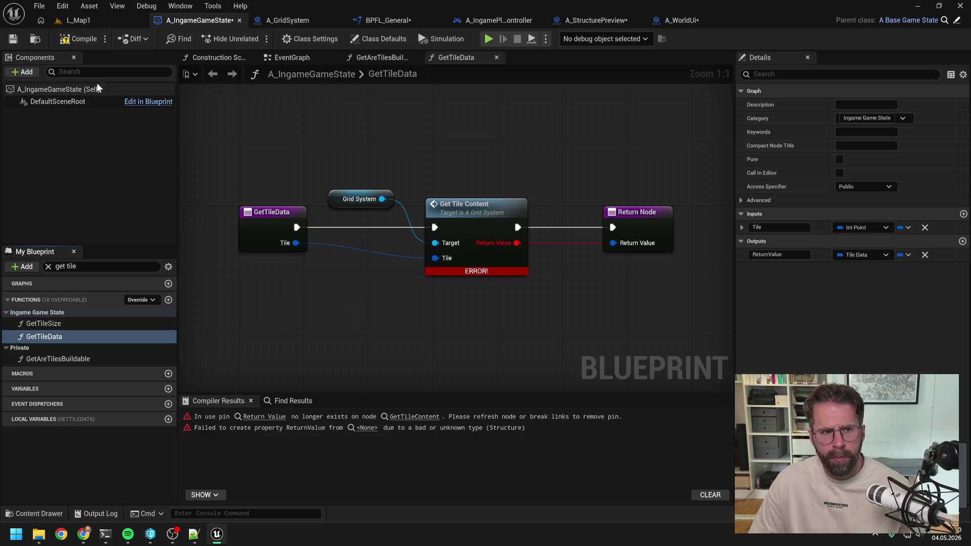
Step: Refresh the Get Tile Content node to clear its error, then open A_GridSystem's GetTileContent
{"action": "right_click", "coordinate": [488, 214]}
{"action": "left_click", "coordinate": [521, 293]}
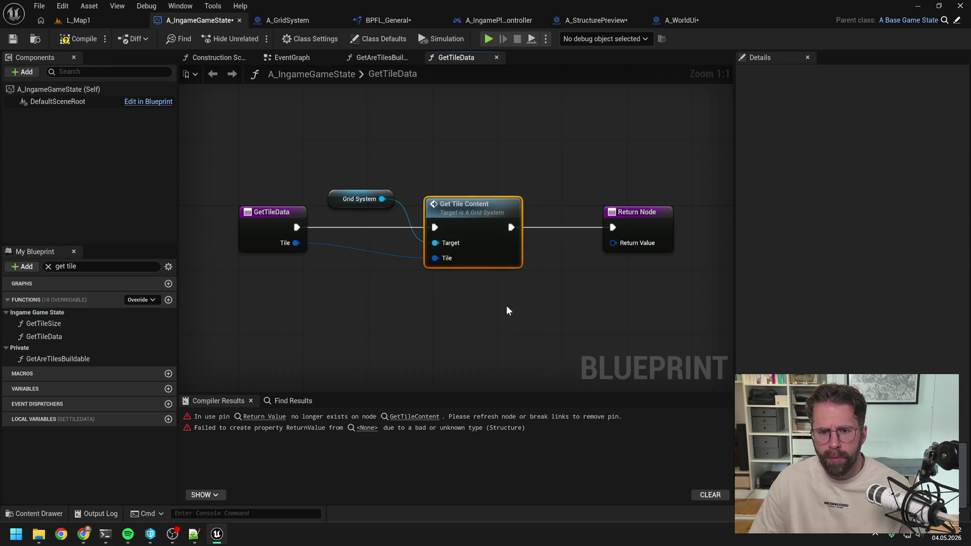
{"action": "left_click", "coordinate": [644, 222]}
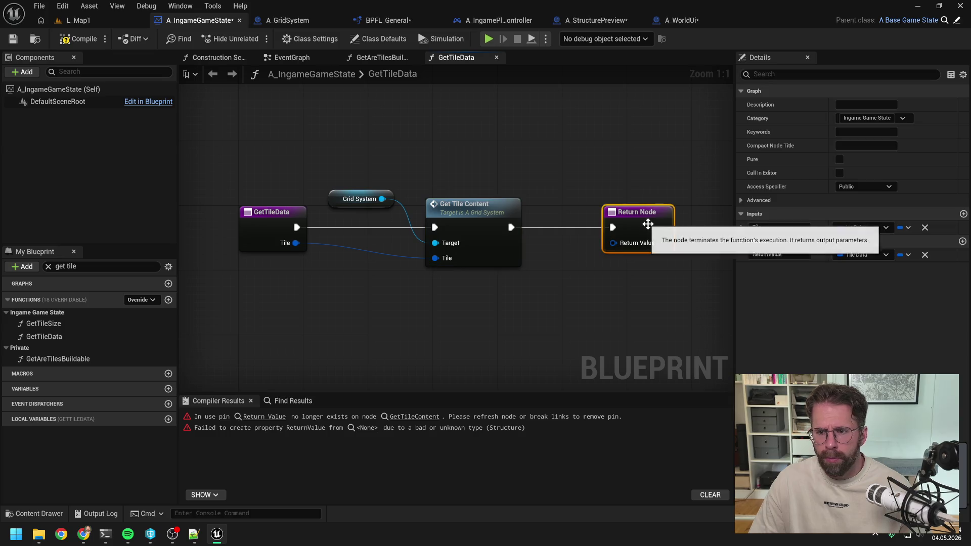
{"action": "double_click", "coordinate": [484, 241]}
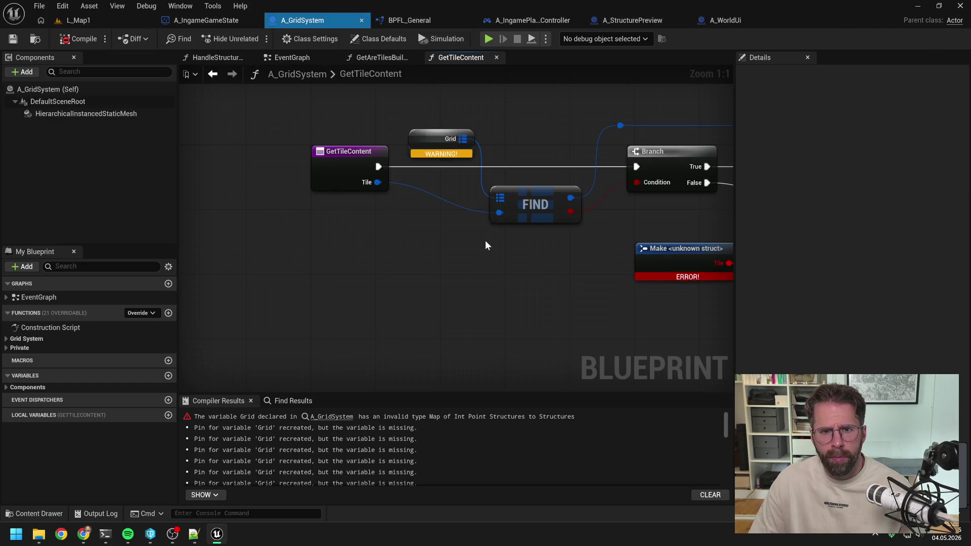
Step: Set the A_GridSystem return node's ReturnValue type to Tile Data
{"action": "left_click_drag", "start_coordinate": [481, 244], "coordinate": [345, 244]}
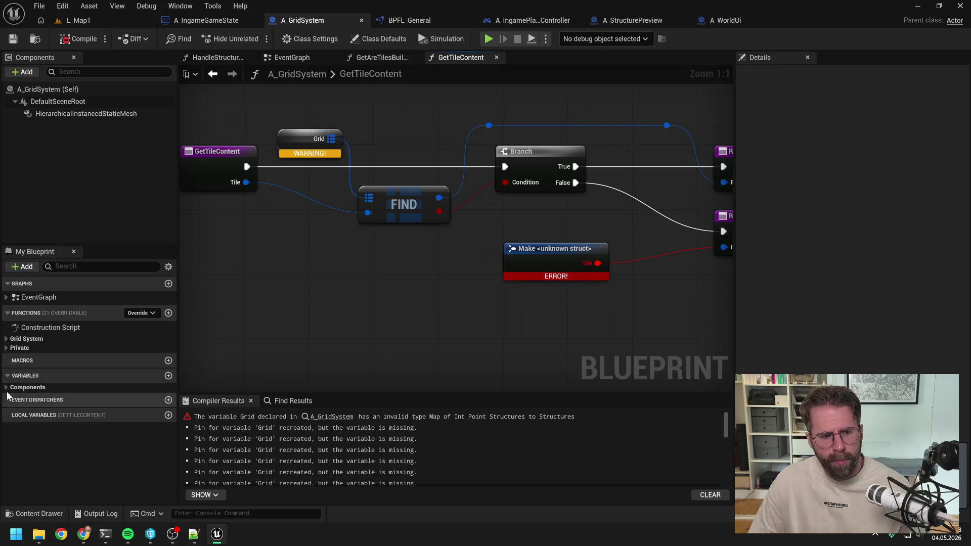
{"action": "scroll", "coordinate": [316, 312], "scroll_direction": "down", "scroll_amount": 2}
{"action": "left_click", "coordinate": [652, 248]}
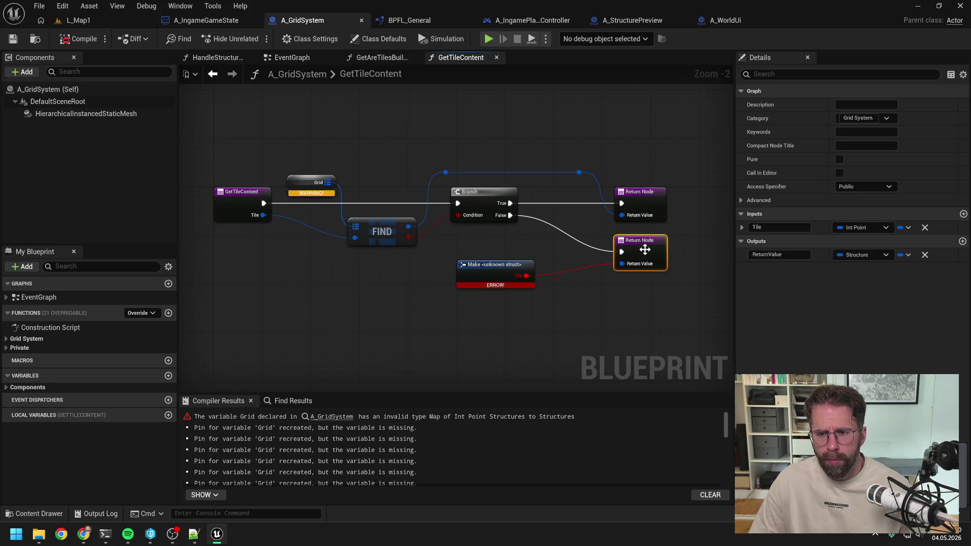
{"action": "left_click", "coordinate": [854, 255]}
{"action": "type", "text": "tile da"}
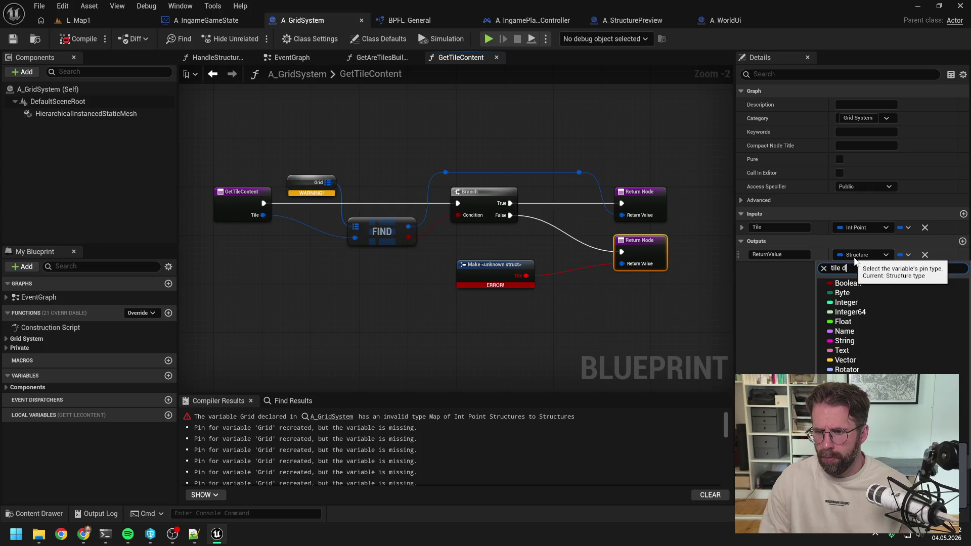
{"action": "left_click", "coordinate": [853, 313]}
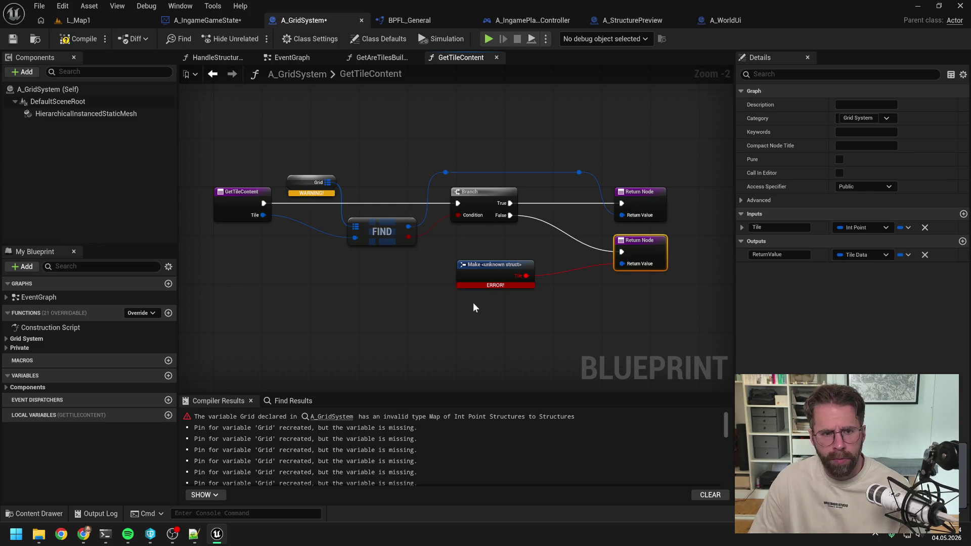
Step: Rename A_GridSystem's GetTileContent function to GetTileData
{"action": "left_click", "coordinate": [101, 266]}
{"action": "type", "text": "cont"}
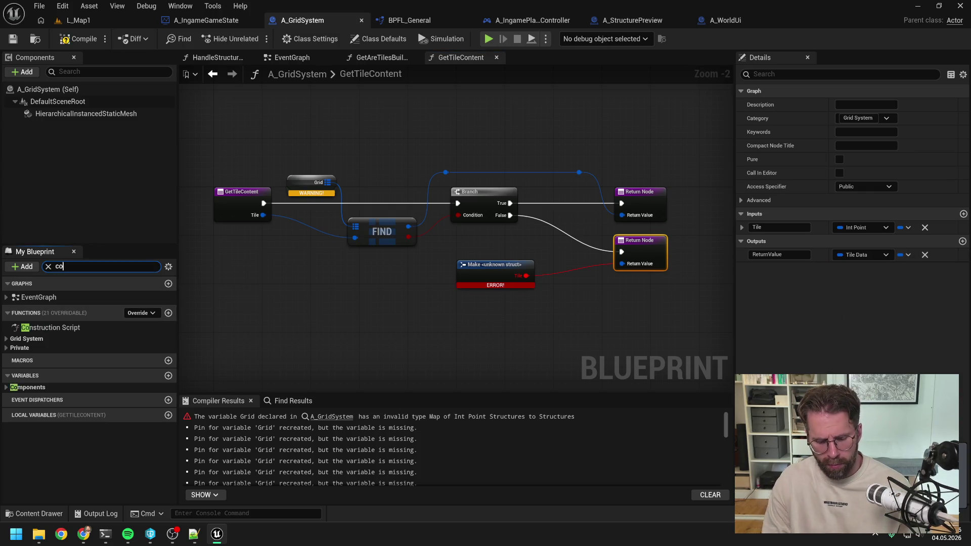
{"action": "left_click", "coordinate": [56, 324]}
{"action": "type", "text": "GetTileDa"}
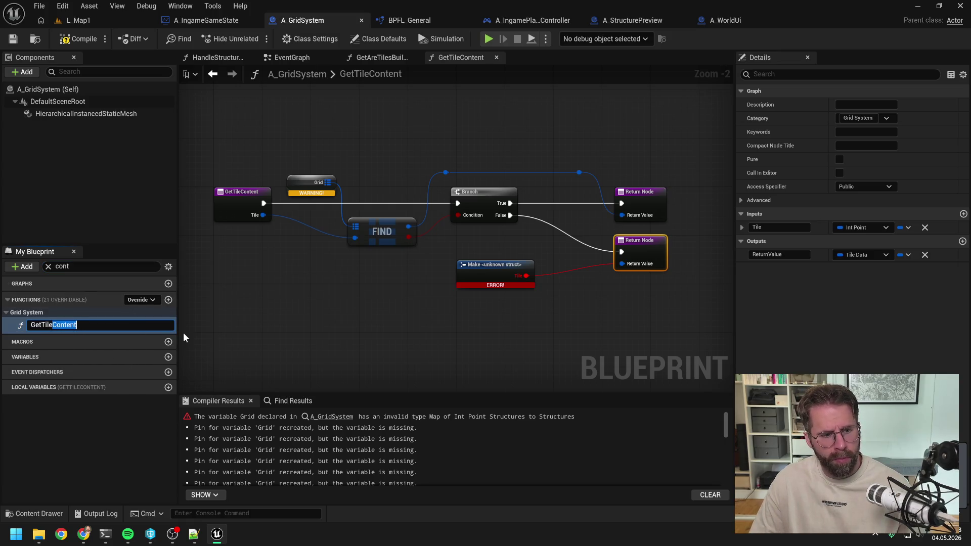
{"action": "type", "text": "ta"}
{"action": "key", "text": "Return"}
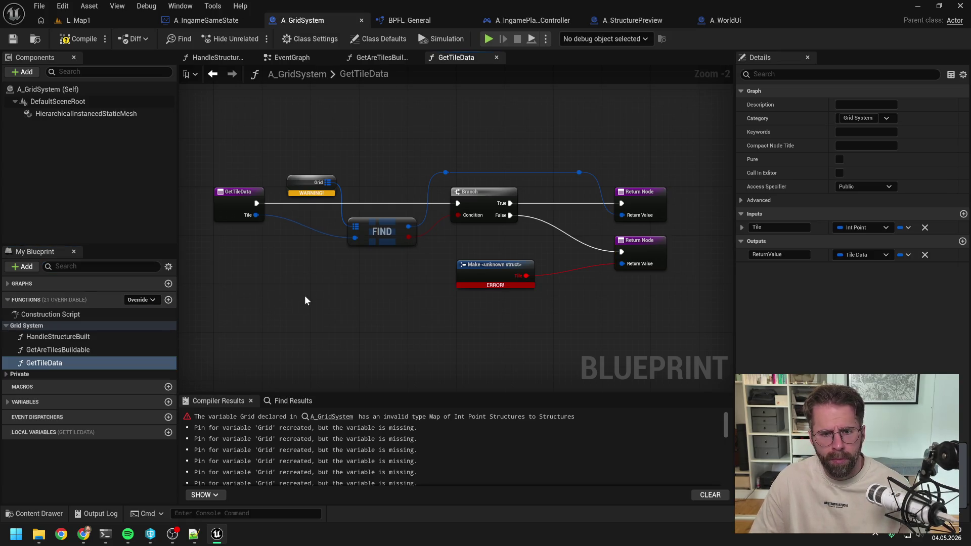
Step: Expand the Variables, Private functions and Components lists, then open the GenerateTile function graph
{"action": "left_click", "coordinate": [20, 404]}
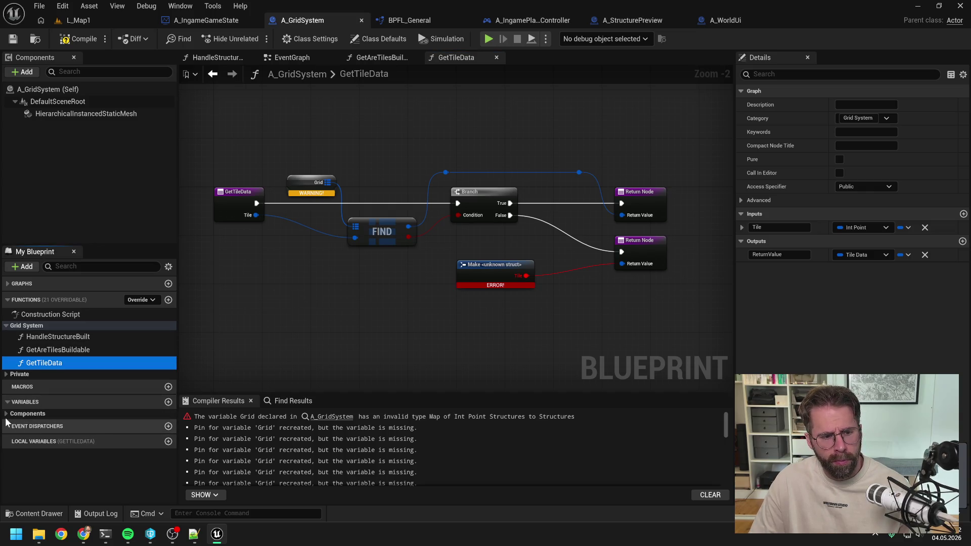
{"action": "left_click", "coordinate": [6, 375]}
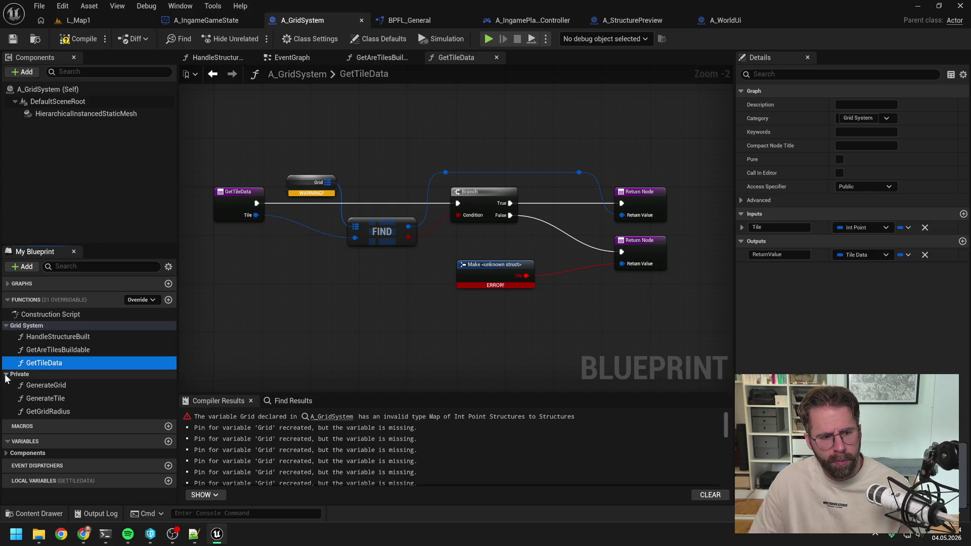
{"action": "left_click", "coordinate": [7, 454]}
{"action": "left_click", "coordinate": [300, 317]}
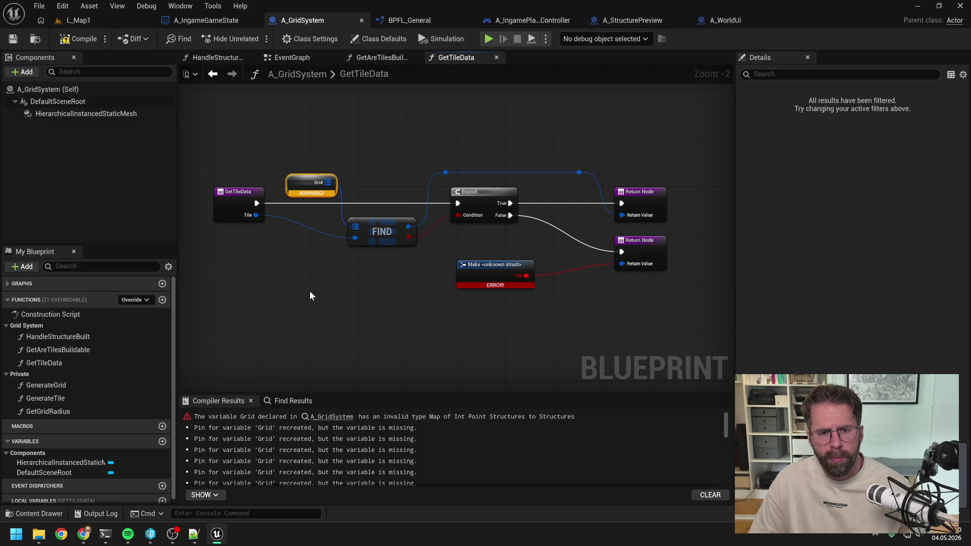
{"action": "left_click", "coordinate": [271, 299]}
{"action": "scroll", "coordinate": [90, 386], "scroll_direction": "down", "scroll_amount": 1}
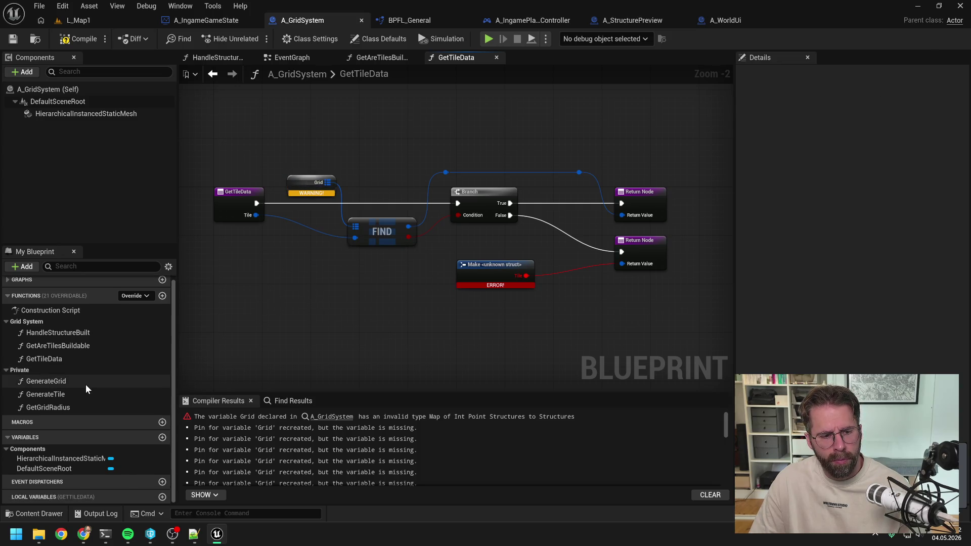
{"action": "double_click", "coordinate": [75, 394]}
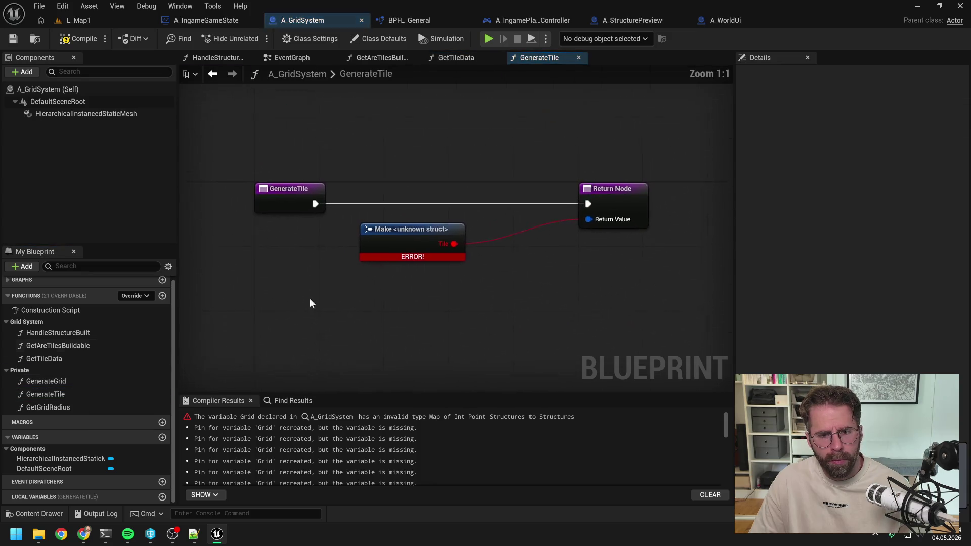
Step: Change the function's return value to Tile Data and wire a Make Tile Data node into it
{"action": "left_click", "coordinate": [616, 205]}
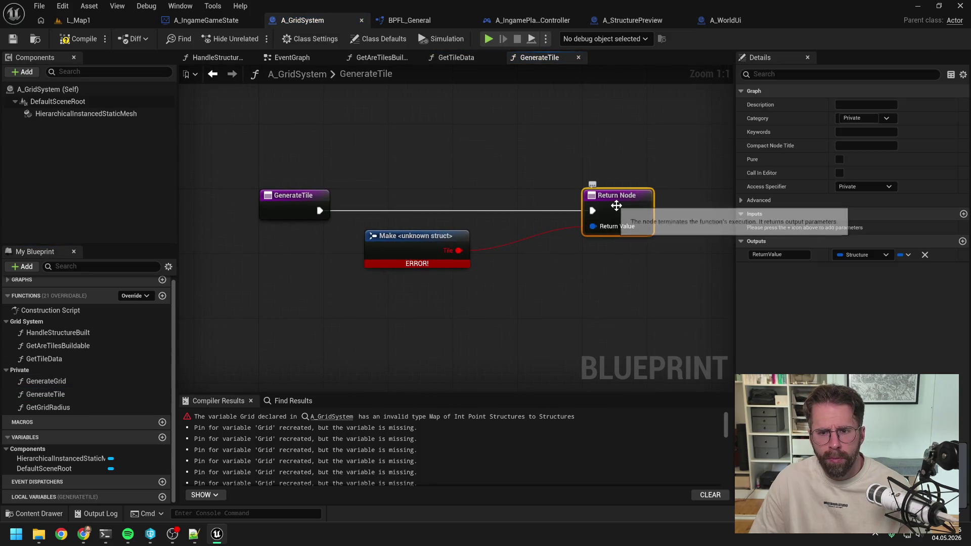
{"action": "left_click", "coordinate": [566, 273]}
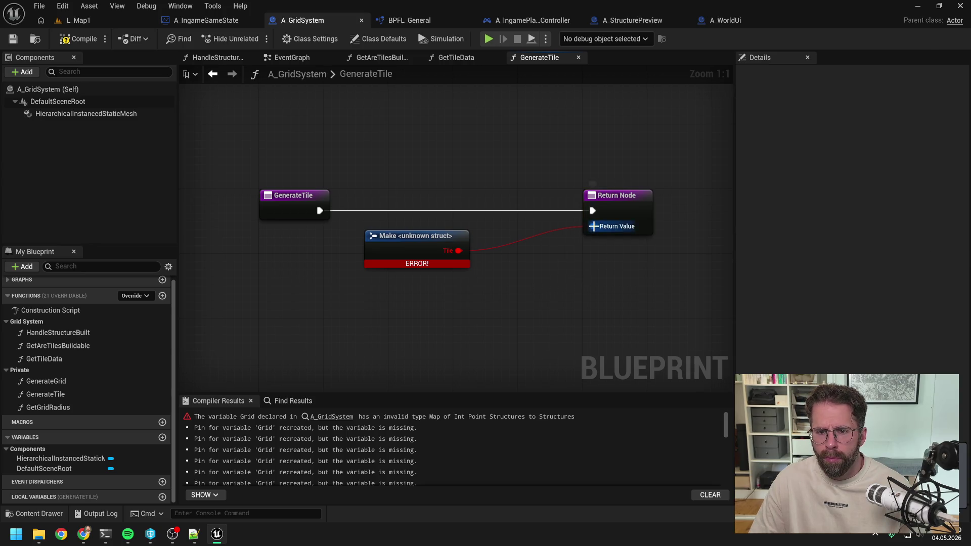
{"action": "left_click", "coordinate": [613, 210]}
{"action": "left_click", "coordinate": [865, 257]}
{"action": "type", "text": "tile"}
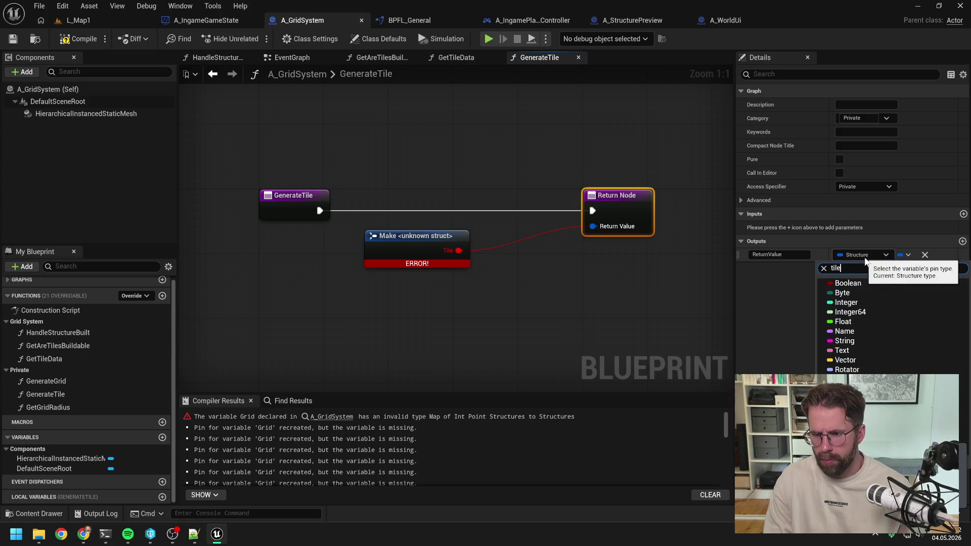
{"action": "left_click", "coordinate": [855, 369]}
{"action": "left_click", "coordinate": [582, 232]}
{"action": "left_click_drag", "start_coordinate": [593, 226], "coordinate": [542, 295]}
{"action": "type", "text": "make tile"}
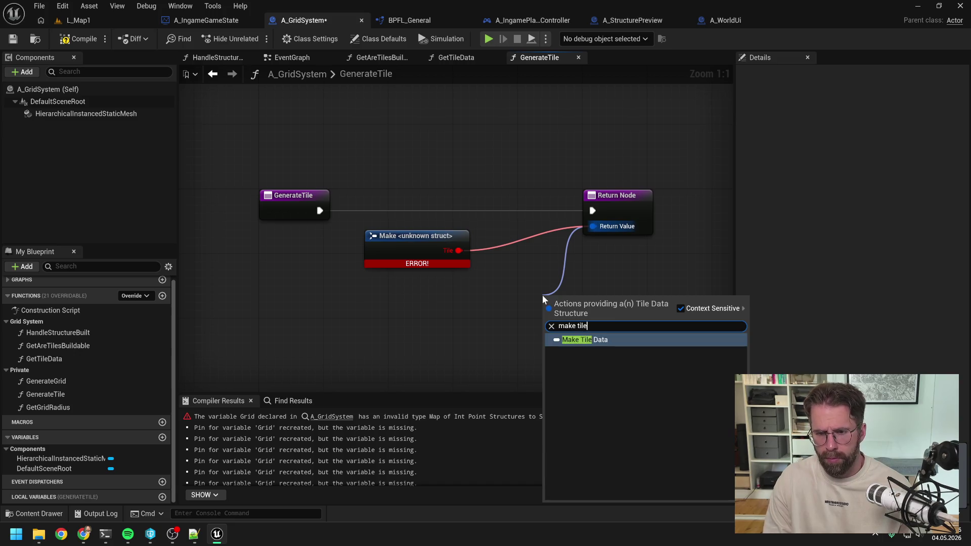
{"action": "key", "text": "Return"}
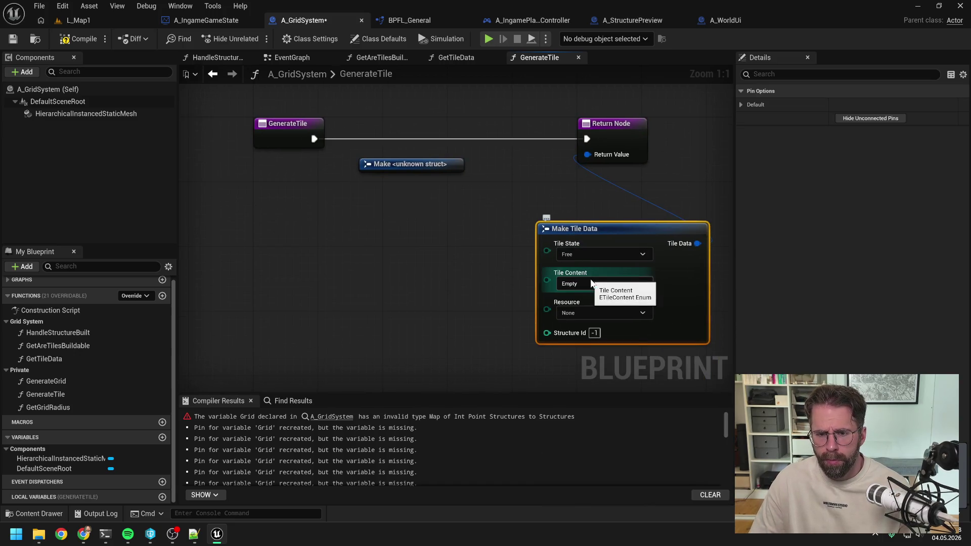
Step: Delete the broken Make unknown struct node and move Make Tile Data into its place
{"action": "left_click_drag", "start_coordinate": [601, 229], "coordinate": [422, 196]}
{"action": "left_click", "coordinate": [478, 159]}
{"action": "left_click_drag", "start_coordinate": [481, 158], "coordinate": [497, 180]}
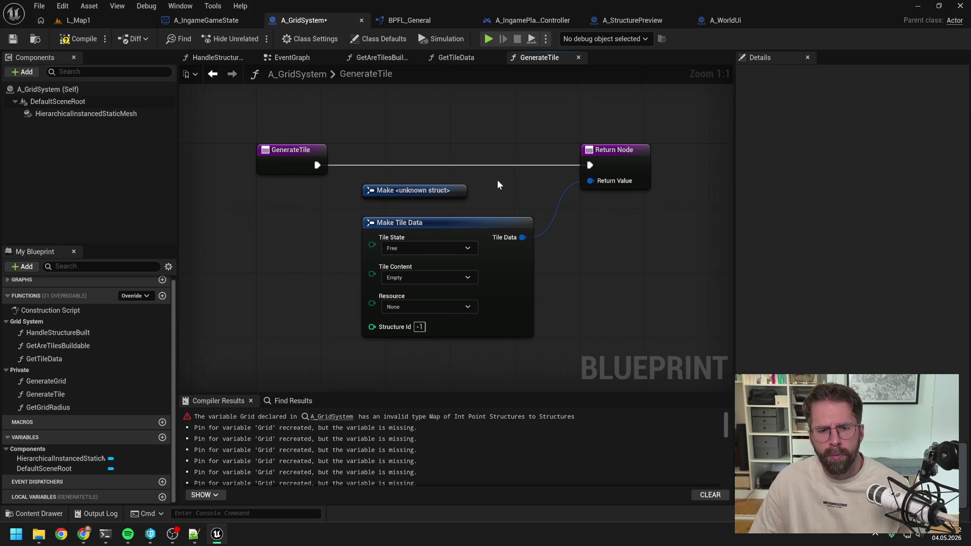
{"action": "left_click", "coordinate": [445, 191]}
{"action": "key", "text": "Delete"}
{"action": "left_click_drag", "start_coordinate": [463, 223], "coordinate": [471, 193]}
{"action": "left_click", "coordinate": [296, 262]}
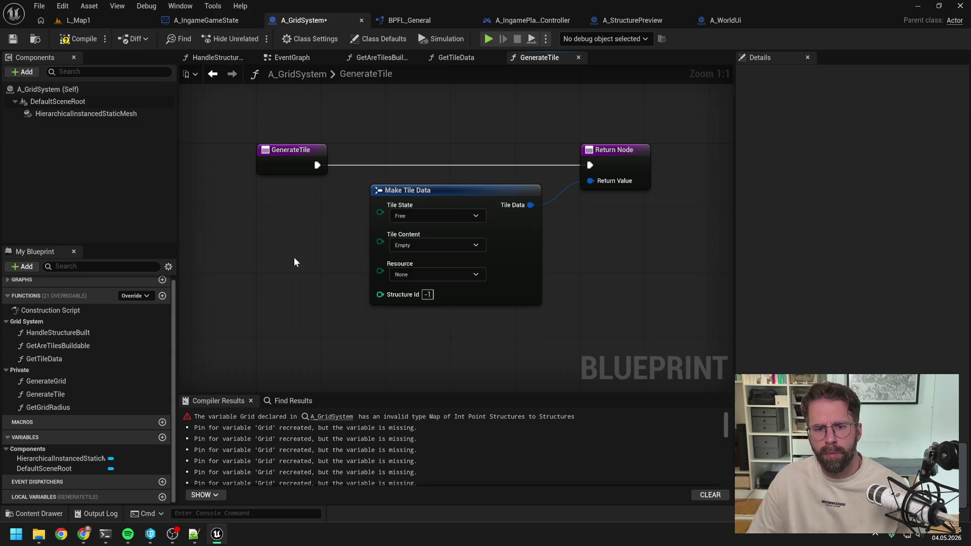
Step: Rename the GenerateTile function to GenerateTileData and compile the Blueprint
{"action": "left_click", "coordinate": [280, 162]}
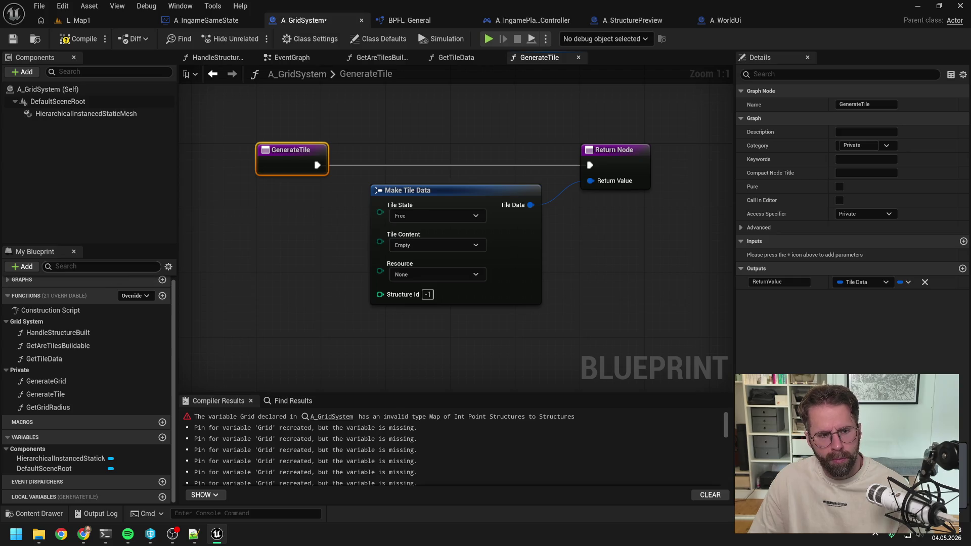
{"action": "type", "text": "gen"}
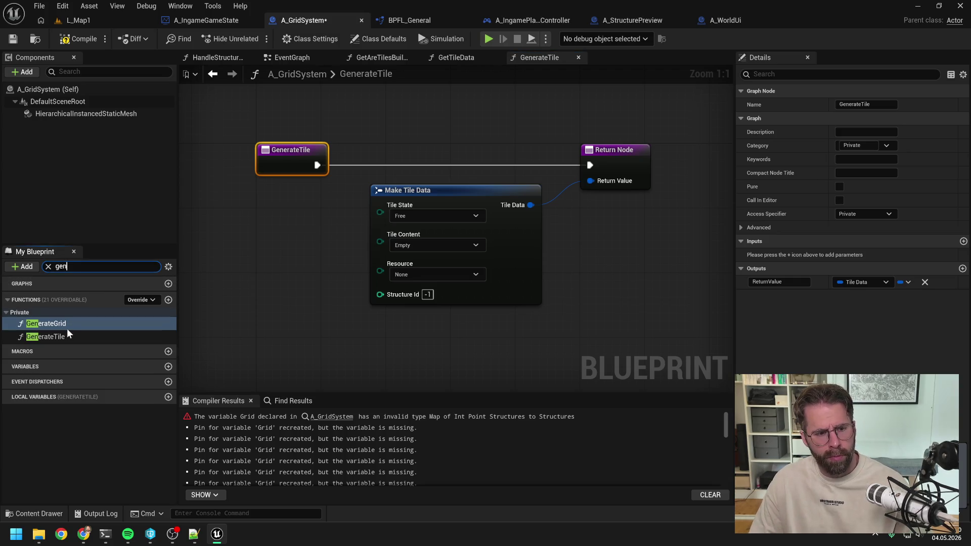
{"action": "left_click", "coordinate": [70, 336]}
{"action": "key", "text": "F2"}
{"action": "type", "text": "Data"}
{"action": "key", "text": "Return"}
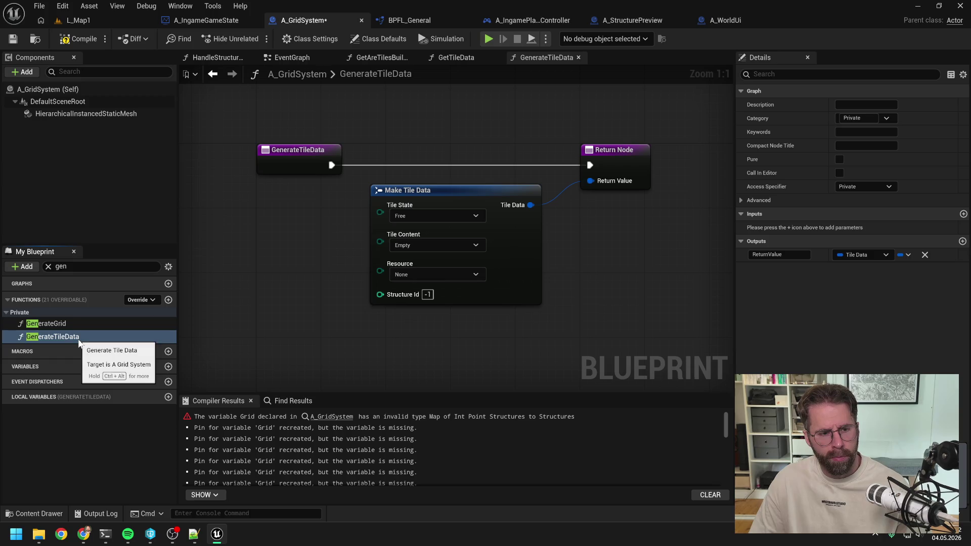
{"action": "left_click", "coordinate": [79, 38]}
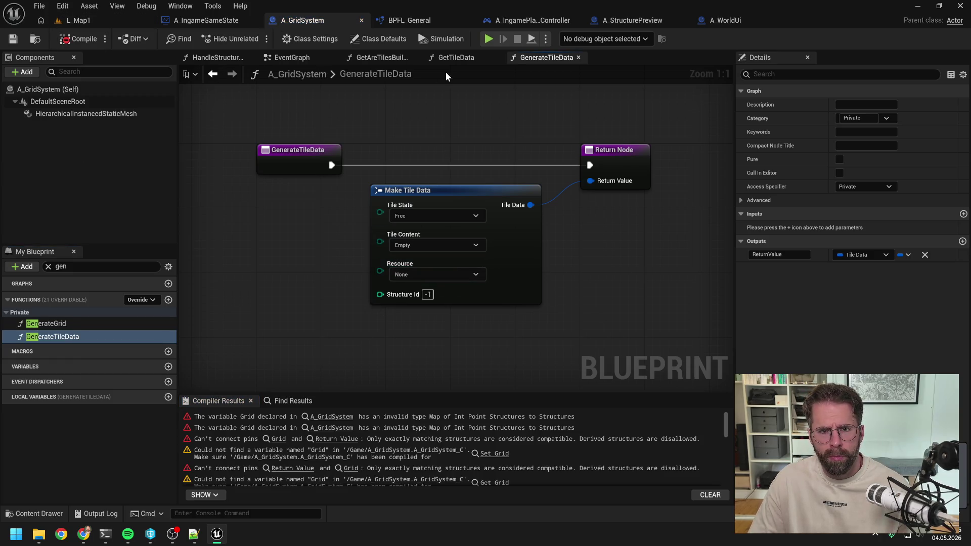
Step: Check the GetTileData and GenerateTileData graphs, then jump to the Grid/Return Value connection error
{"action": "left_click", "coordinate": [445, 56]}
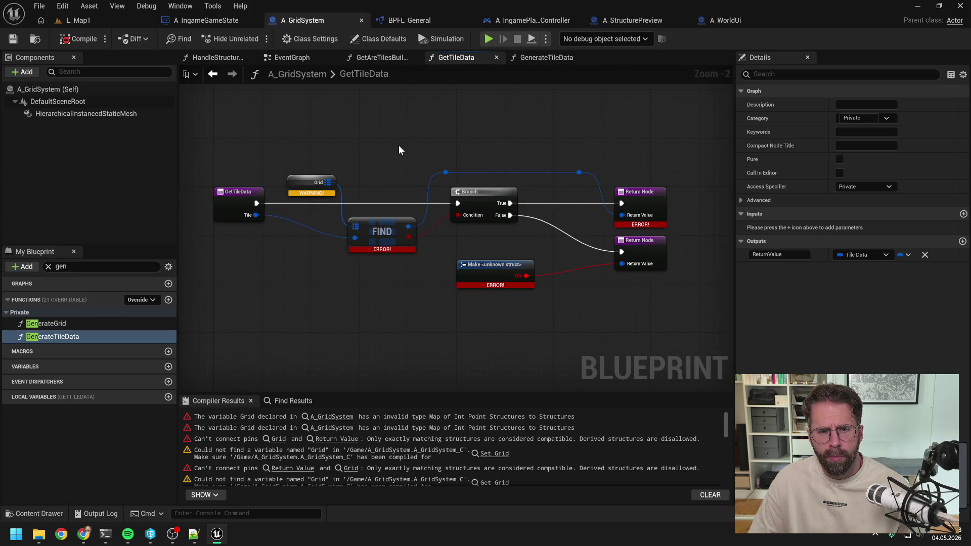
{"action": "left_click", "coordinate": [527, 59]}
{"action": "left_click", "coordinate": [338, 439]}
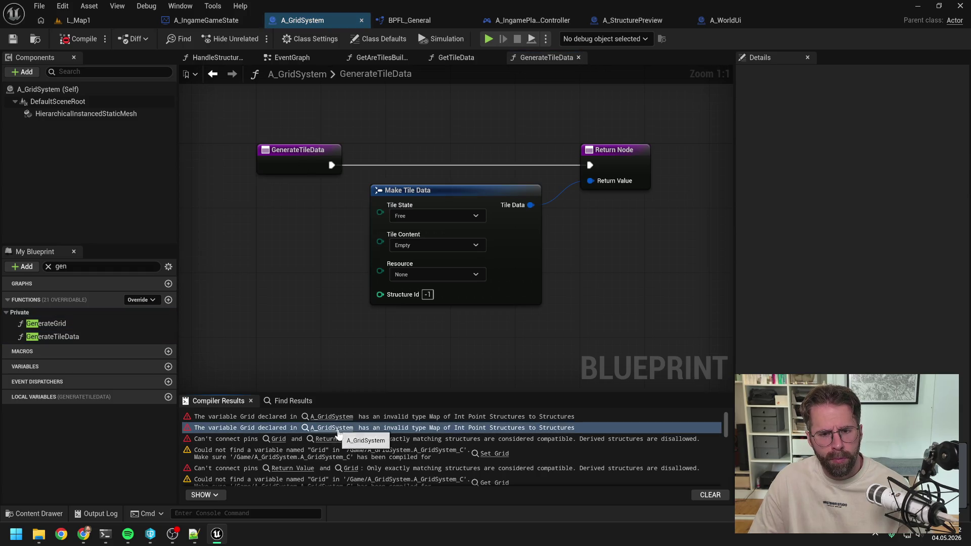
{"action": "left_click", "coordinate": [461, 324]}
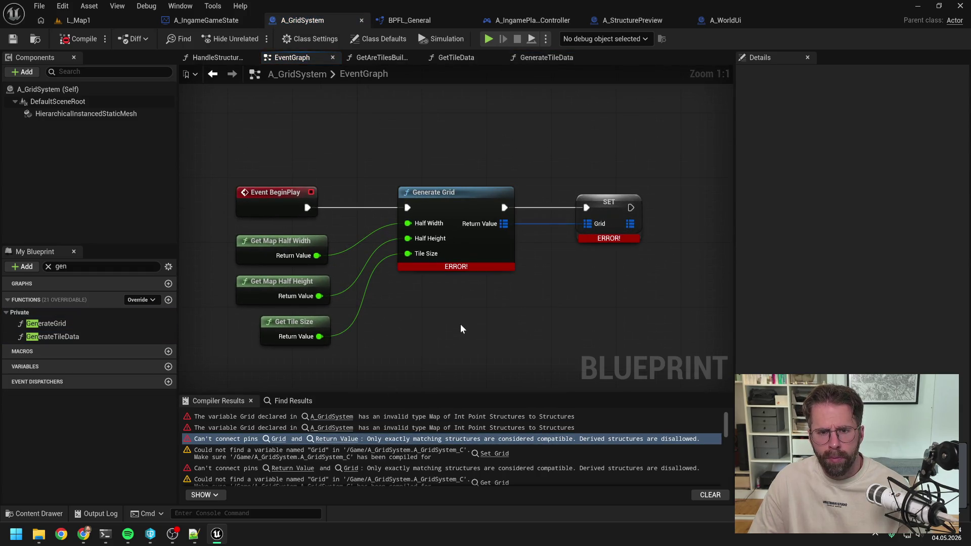
Step: Promote Generate Grid's Return Value to a variable, then delete the resulting NewVar and its SET node
{"action": "mouse_move", "coordinate": [505, 221]}
{"action": "left_mouse_down"}
{"action": "mouse_move", "coordinate": [551, 213]}
{"action": "mouse_move", "coordinate": [587, 224]}
{"action": "mouse_move", "coordinate": [544, 268]}
{"action": "mouse_move", "coordinate": [541, 252]}
{"action": "mouse_move", "coordinate": [572, 268]}
{"action": "left_mouse_up"}
{"action": "left_click", "coordinate": [612, 343]}
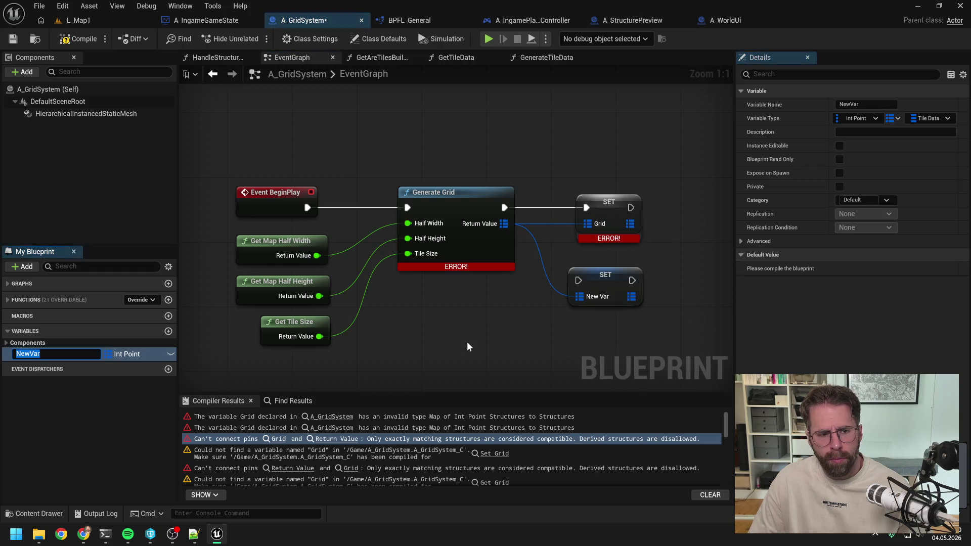
{"action": "type", "text": "Gri"}
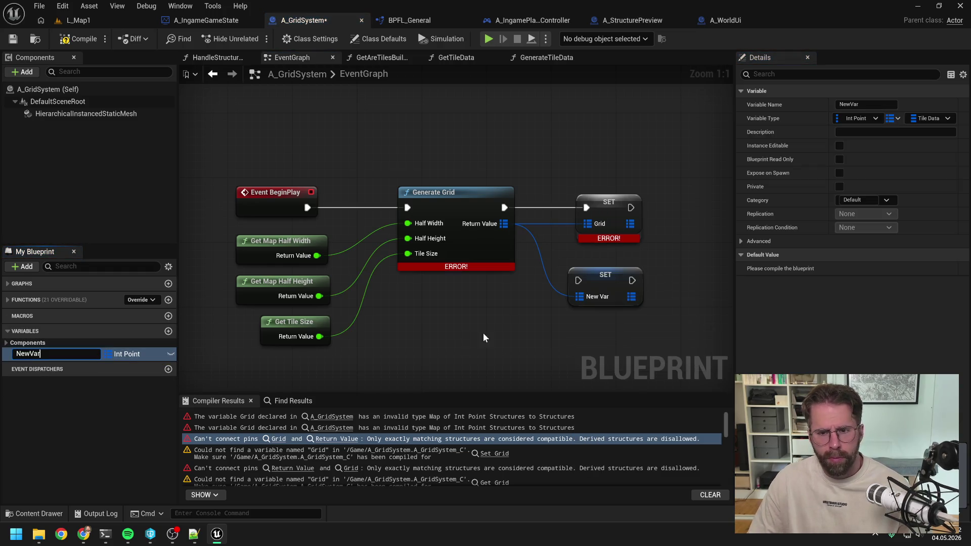
{"action": "key", "text": "Return"}
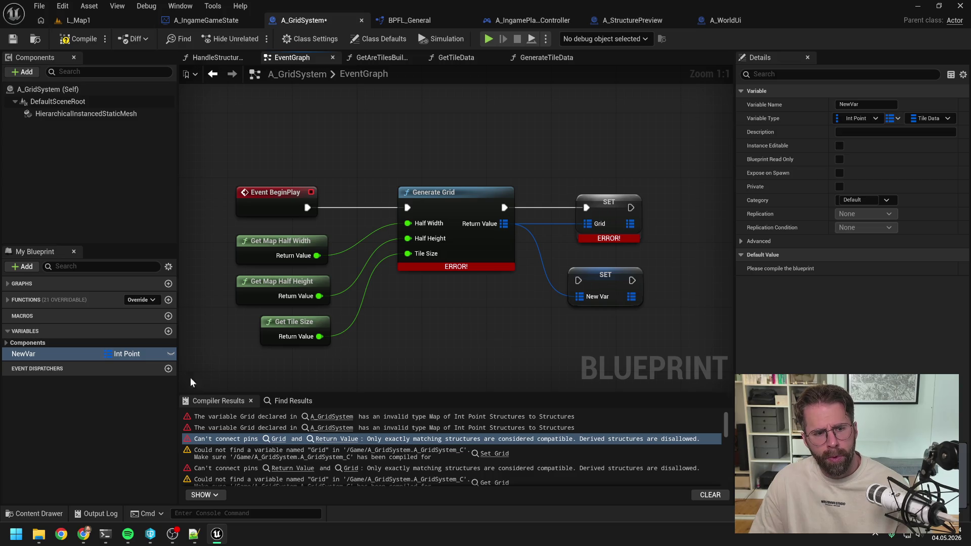
{"action": "left_click", "coordinate": [57, 352]}
{"action": "key", "text": "Delete"}
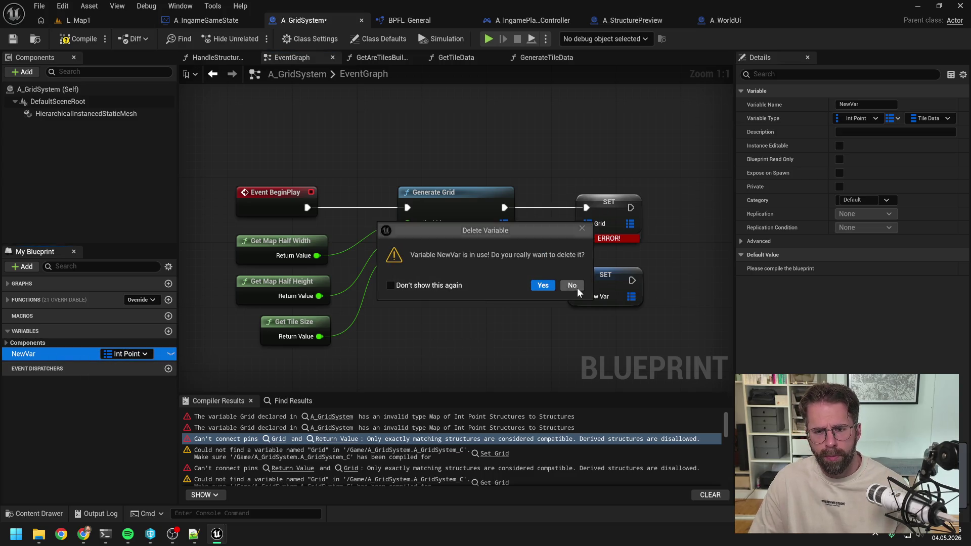
{"action": "left_click", "coordinate": [543, 285]}
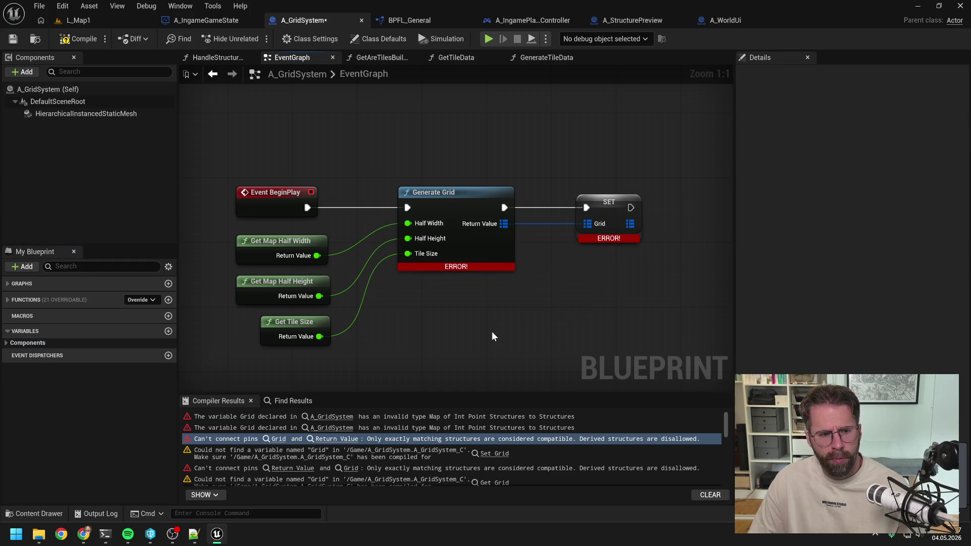
Step: Inspect the SET Grid node's options, recompile, and expand the Components variables
{"action": "right_click", "coordinate": [604, 215]}
{"action": "key", "text": "Escape"}
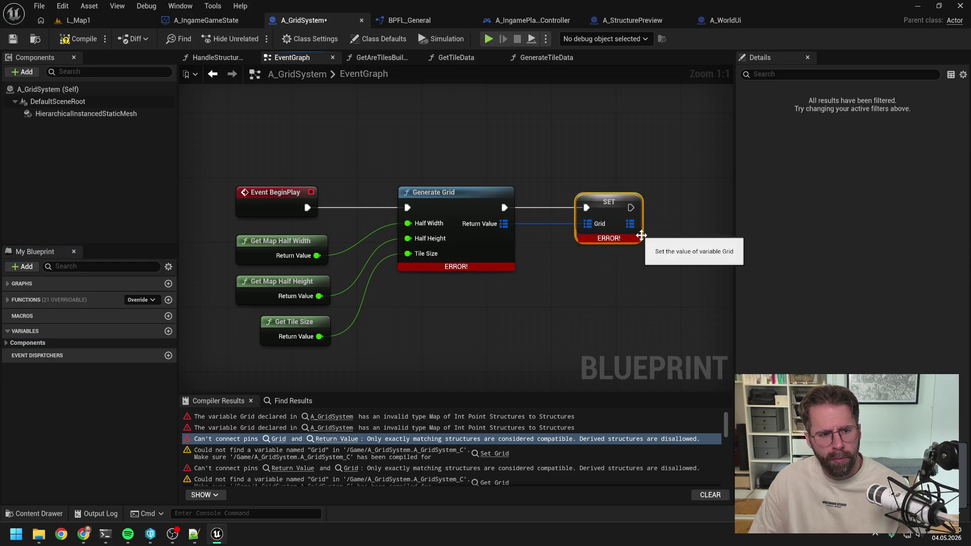
{"action": "left_click", "coordinate": [79, 38]}
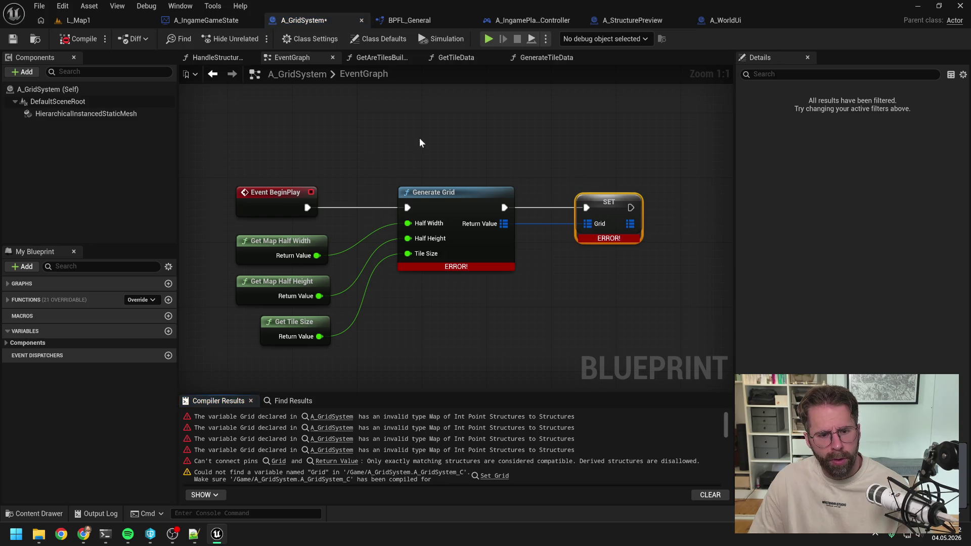
{"action": "left_click", "coordinate": [431, 164]}
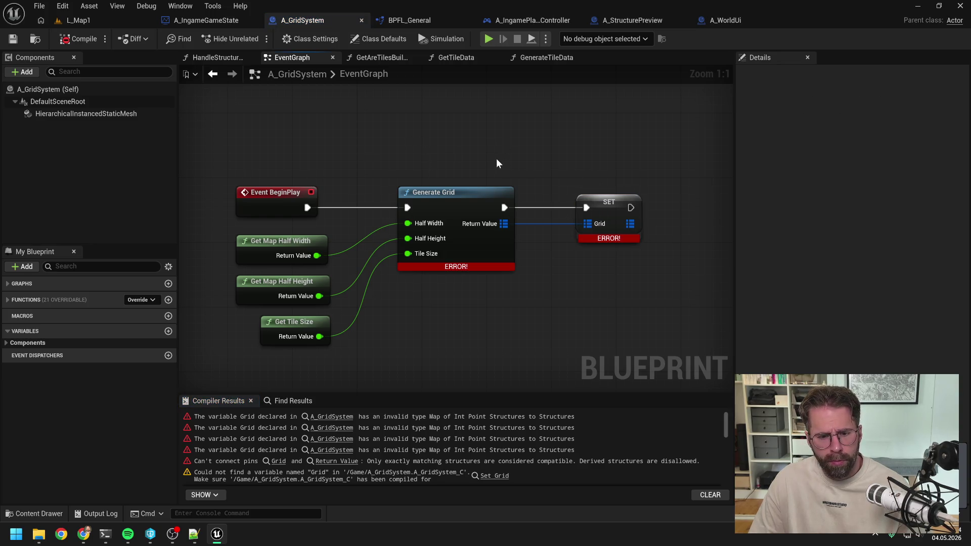
{"action": "left_click", "coordinate": [96, 343]}
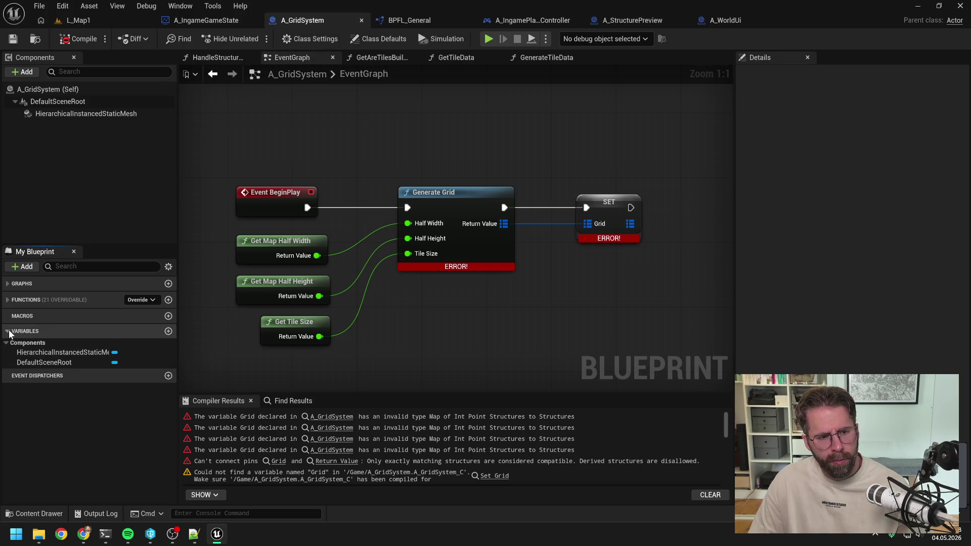
{"action": "left_click", "coordinate": [489, 328]}
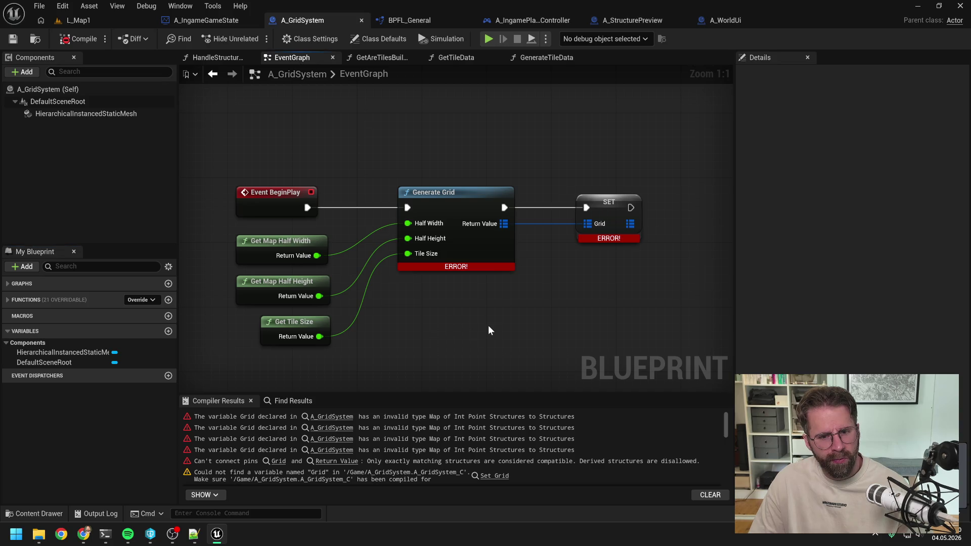
{"action": "left_click_drag", "start_coordinate": [488, 326], "coordinate": [454, 325]}
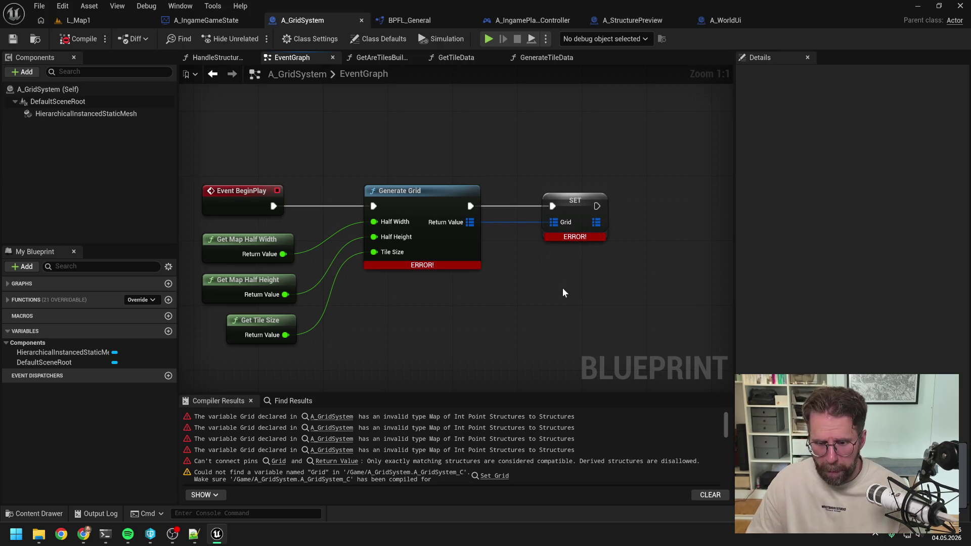
{"action": "left_click_drag", "start_coordinate": [563, 290], "coordinate": [536, 294]}
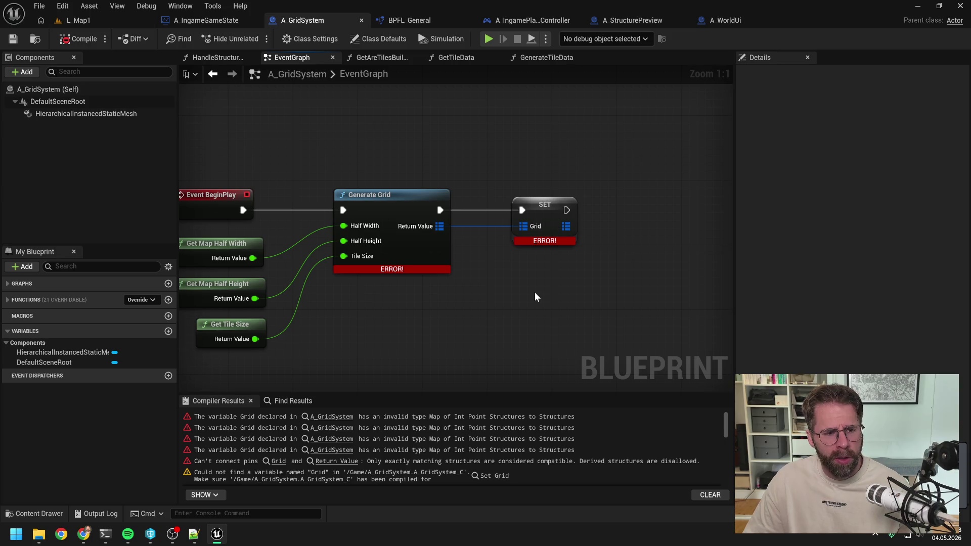
Step: Expand the Private and Grid System function categories and briefly toggle inherited variables in My Blueprint
{"action": "left_click", "coordinate": [7, 300]}
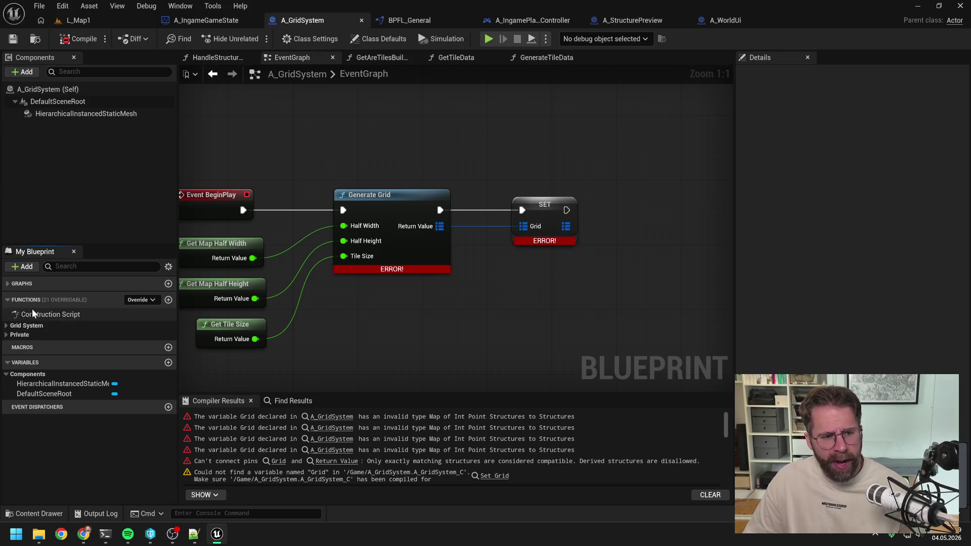
{"action": "left_click", "coordinate": [7, 335]}
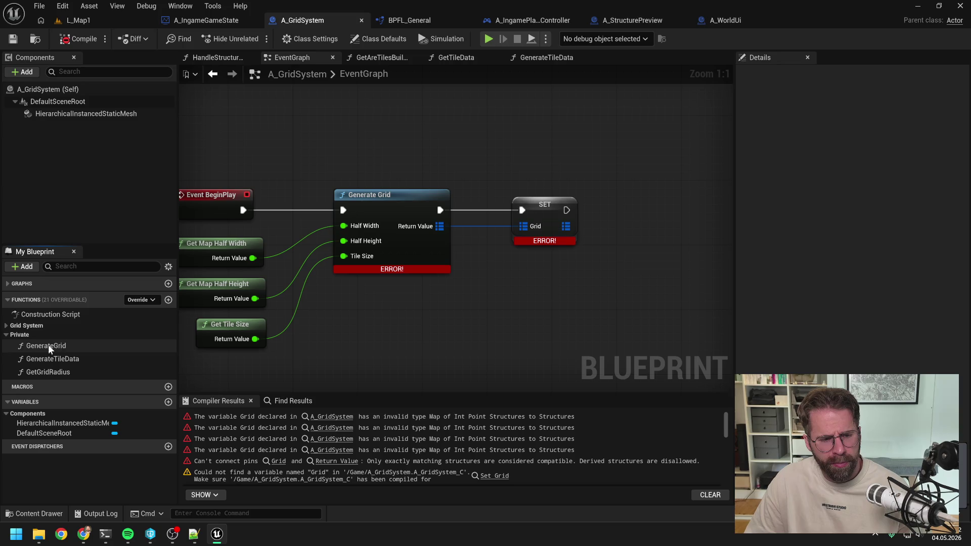
{"action": "left_click", "coordinate": [6, 326]}
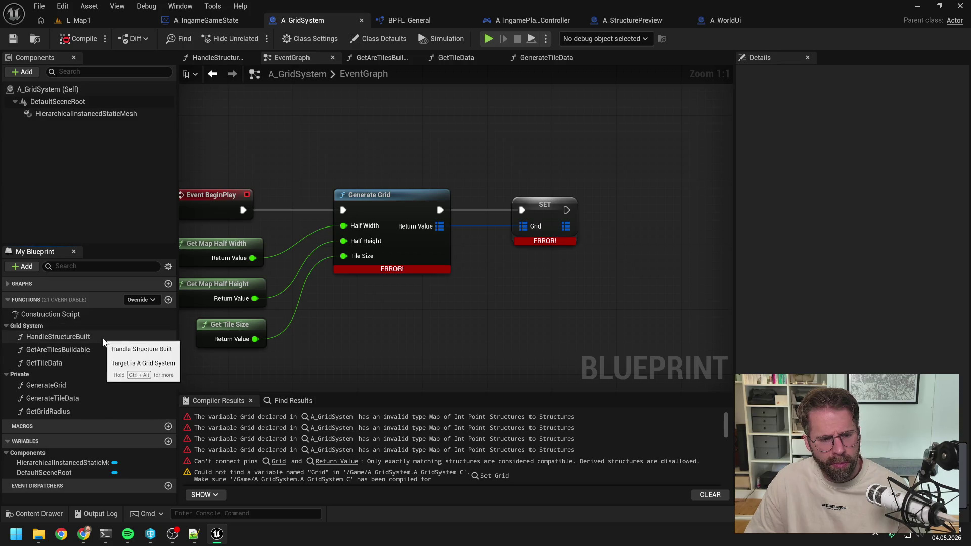
{"action": "left_click_drag", "start_coordinate": [529, 292], "coordinate": [570, 262]}
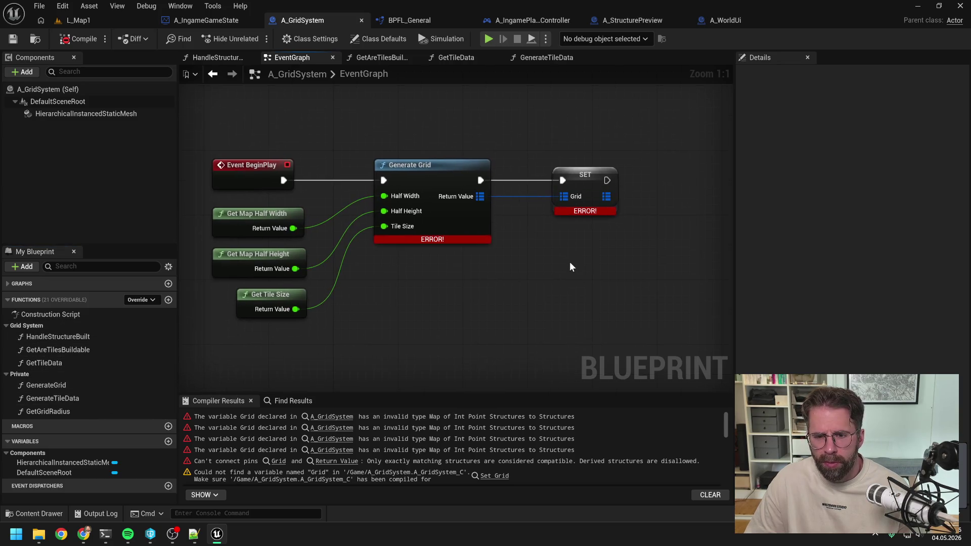
{"action": "left_click", "coordinate": [168, 267]}
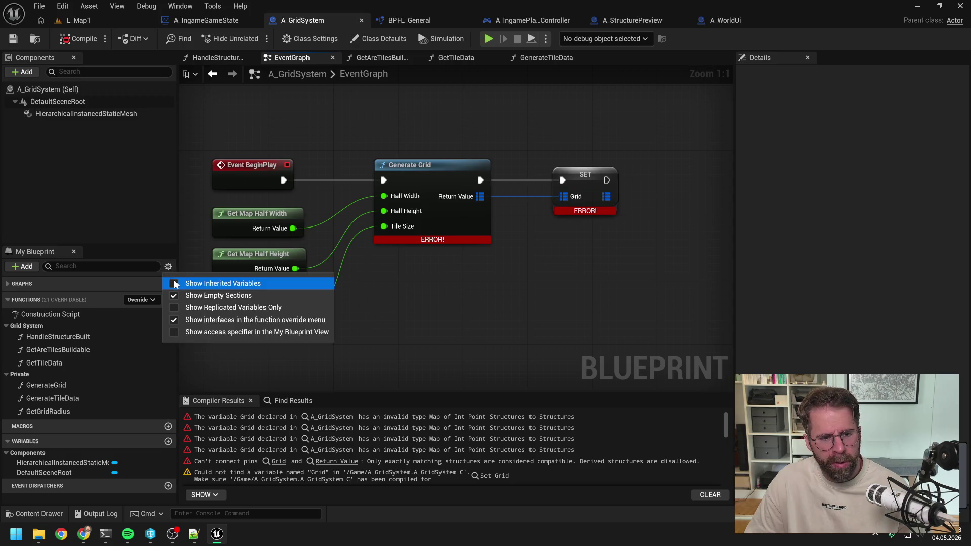
{"action": "left_click", "coordinate": [203, 283]}
{"action": "scroll", "coordinate": [98, 370], "scroll_direction": "down", "scroll_amount": 1}
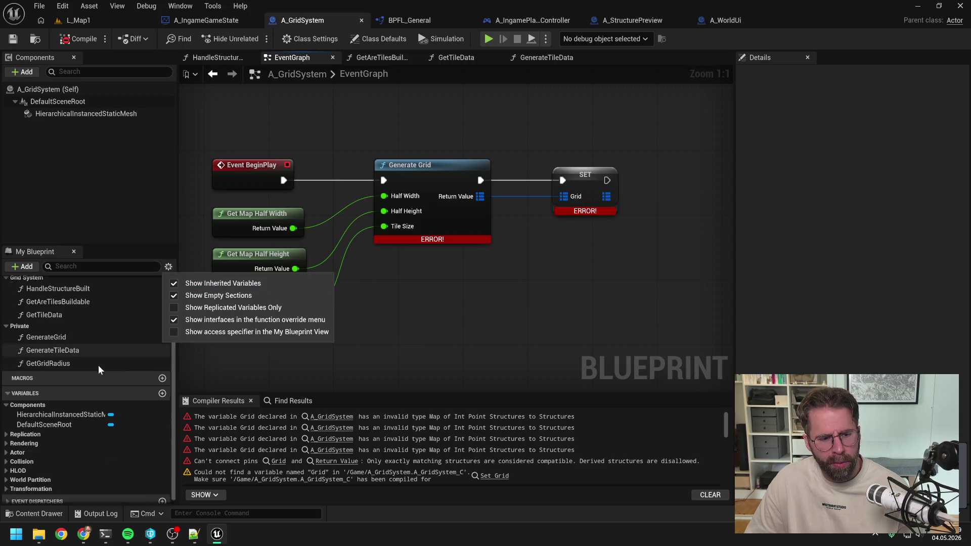
{"action": "left_click", "coordinate": [171, 284]}
{"action": "left_click", "coordinate": [491, 335]}
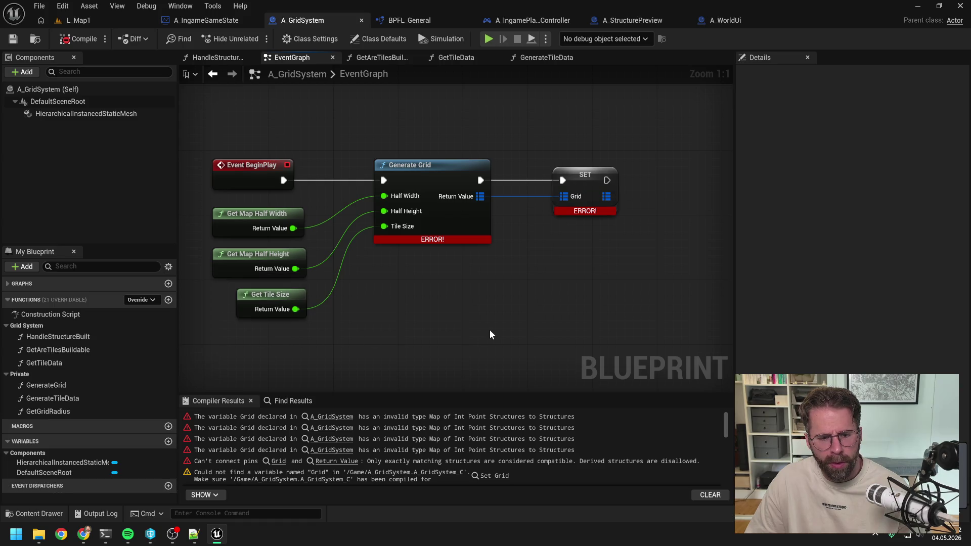
{"action": "left_click_drag", "start_coordinate": [522, 313], "coordinate": [469, 311]}
Step: Promote Return Value to a new GridNew variable, wire its execution, delete the old SET Grid, and compile
{"action": "left_click_drag", "start_coordinate": [427, 195], "coordinate": [493, 244]}
{"action": "left_click", "coordinate": [557, 333]}
{"action": "type", "text": "GridNew"}
{"action": "key", "text": "Return"}
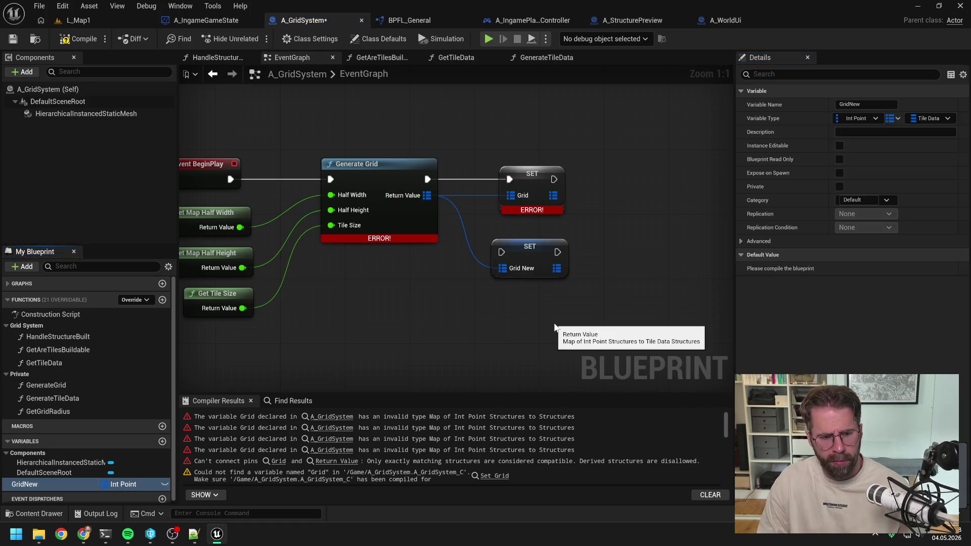
{"action": "mouse_move", "coordinate": [427, 179]}
{"action": "left_mouse_down"}
{"action": "mouse_move", "coordinate": [500, 253]}
{"action": "mouse_move", "coordinate": [518, 189]}
{"action": "mouse_move", "coordinate": [510, 181]}
{"action": "left_mouse_up"}
{"action": "left_click", "coordinate": [530, 182]}
{"action": "key", "text": "Delete"}
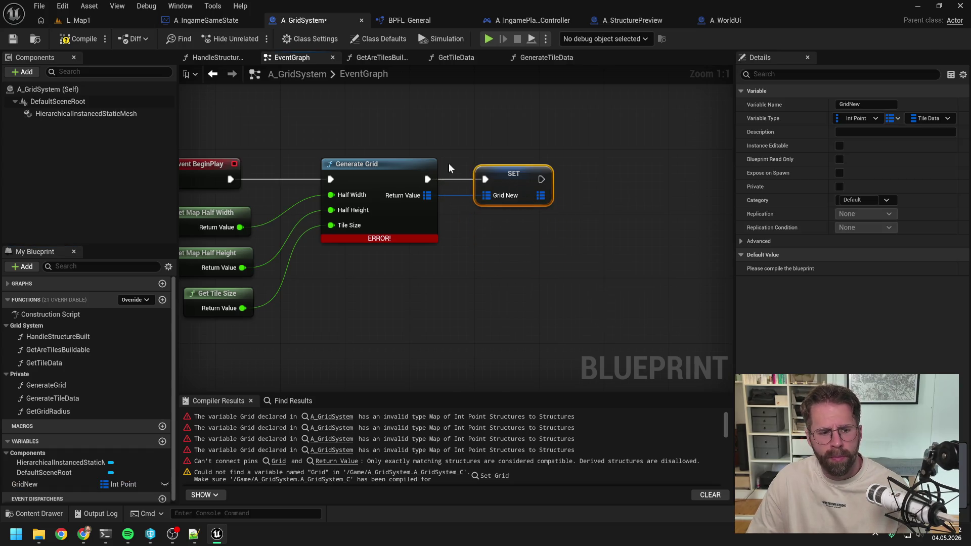
{"action": "left_click", "coordinate": [76, 39]}
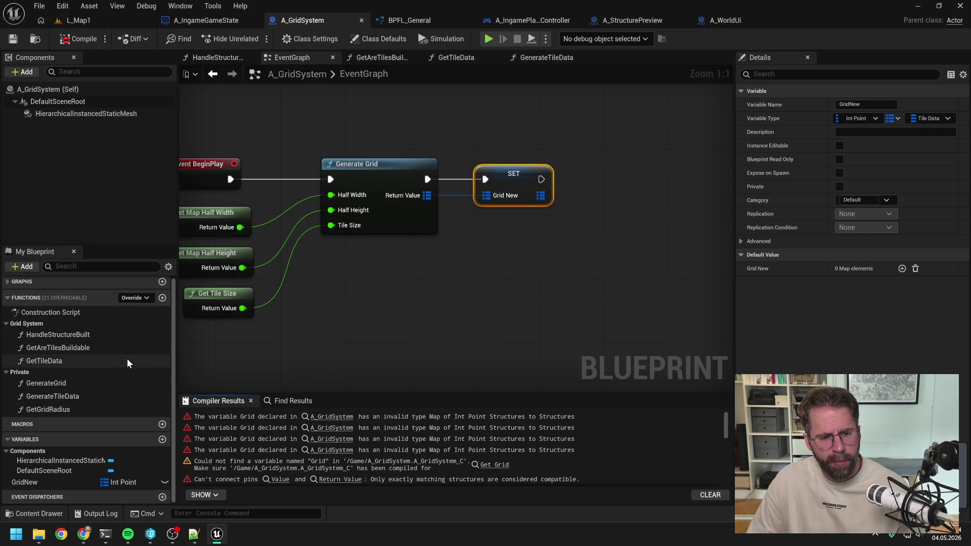
Step: Step through the compiler messages to the Get Grid warning and add a GridNew getter in GenerateGrid
{"action": "left_click", "coordinate": [338, 419]}
{"action": "left_click", "coordinate": [337, 428]}
{"action": "left_click", "coordinate": [336, 439]}
{"action": "left_click", "coordinate": [336, 450]}
{"action": "left_click", "coordinate": [478, 464]}
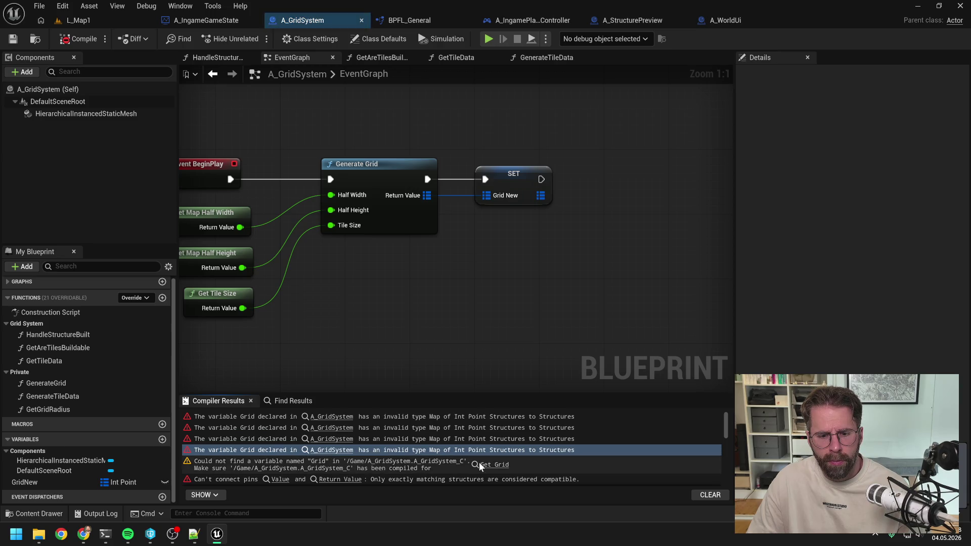
{"action": "mouse_move", "coordinate": [31, 482]}
{"action": "left_mouse_down"}
{"action": "mouse_move", "coordinate": [171, 390]}
{"action": "mouse_move", "coordinate": [432, 150]}
{"action": "mouse_move", "coordinate": [532, 261]}
{"action": "mouse_move", "coordinate": [568, 150]}
{"action": "left_mouse_up"}
{"action": "left_click", "coordinate": [463, 172]}
Step: Wire Grid New, the Int Point key and Generate Tile Data's result into the first Add, replacing Grid, then compile
{"action": "left_click", "coordinate": [569, 149]}
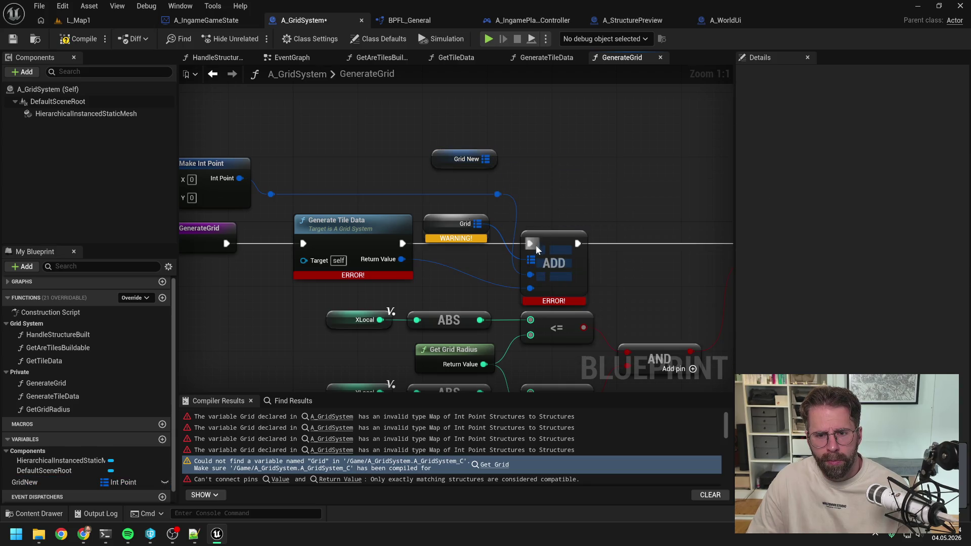
{"action": "left_click_drag", "start_coordinate": [488, 159], "coordinate": [531, 260]}
{"action": "left_click_drag", "start_coordinate": [402, 259], "coordinate": [531, 289]}
{"action": "left_click_drag", "start_coordinate": [492, 193], "coordinate": [530, 275]}
{"action": "left_click", "coordinate": [455, 224]}
{"action": "key", "text": "Delete"}
{"action": "left_click_drag", "start_coordinate": [456, 170], "coordinate": [454, 226]}
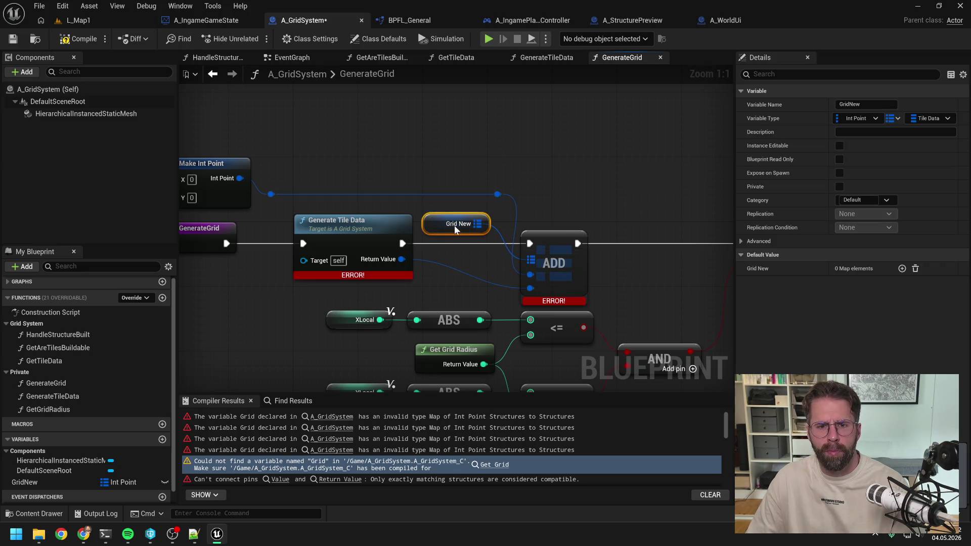
{"action": "scroll", "coordinate": [432, 178], "scroll_direction": "down", "scroll_amount": 3}
{"action": "left_click", "coordinate": [433, 178]}
{"action": "left_click", "coordinate": [81, 43]}
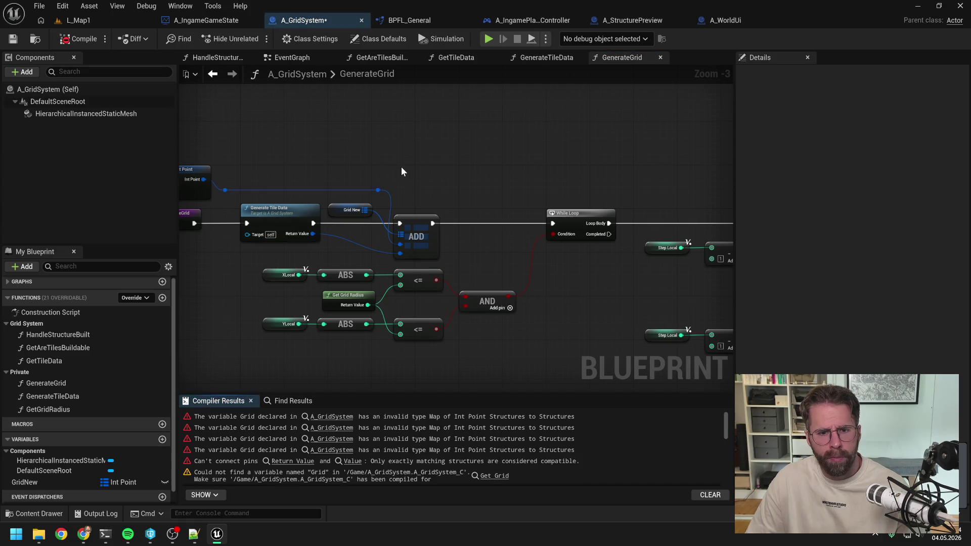
Step: In the second loop, place GridNew, reconnect the top Add's value, and delete the old Grid getter
{"action": "scroll", "coordinate": [407, 167], "scroll_direction": "down", "scroll_amount": 1}
{"action": "left_click_drag", "start_coordinate": [566, 168], "coordinate": [283, 148]}
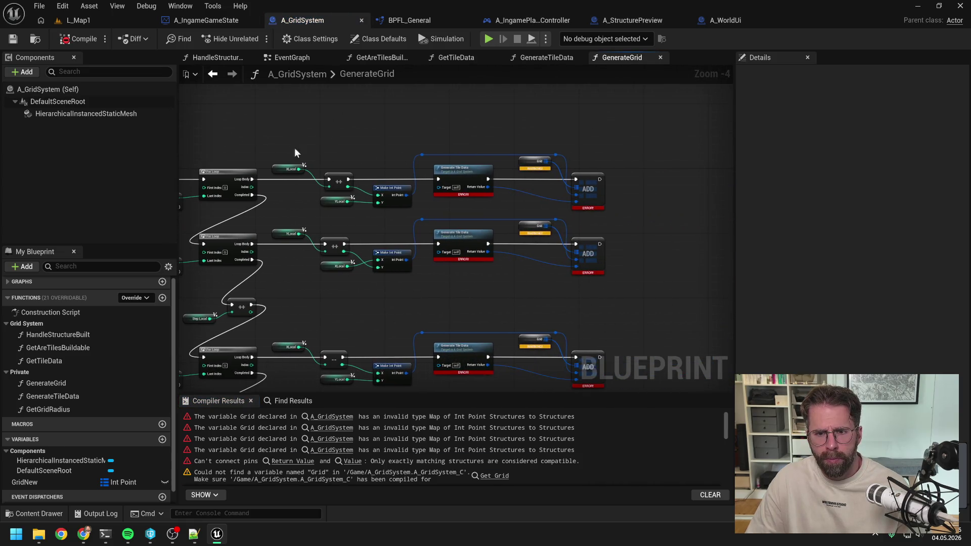
{"action": "scroll", "coordinate": [502, 197], "scroll_direction": "up", "scroll_amount": 4}
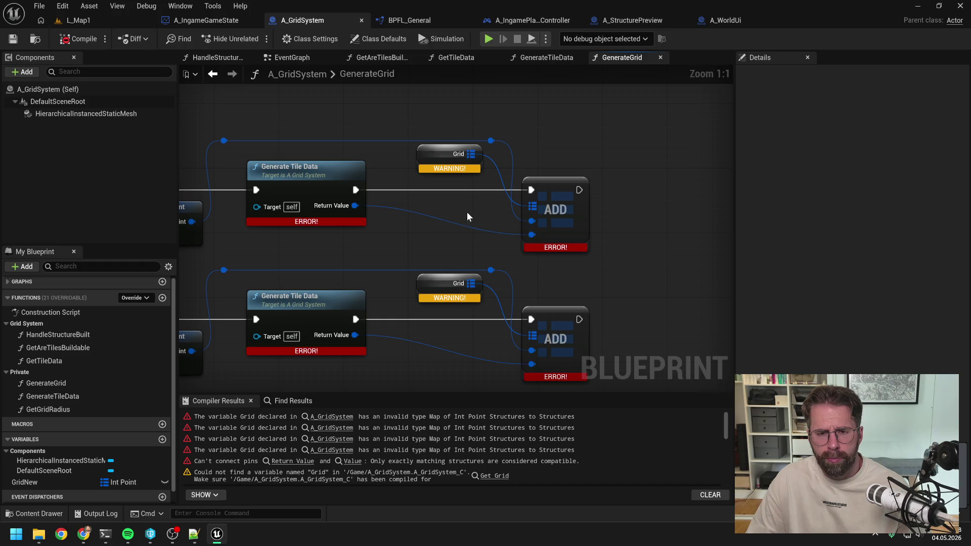
{"action": "right_click", "coordinate": [433, 160]}
{"action": "mouse_move", "coordinate": [483, 216]}
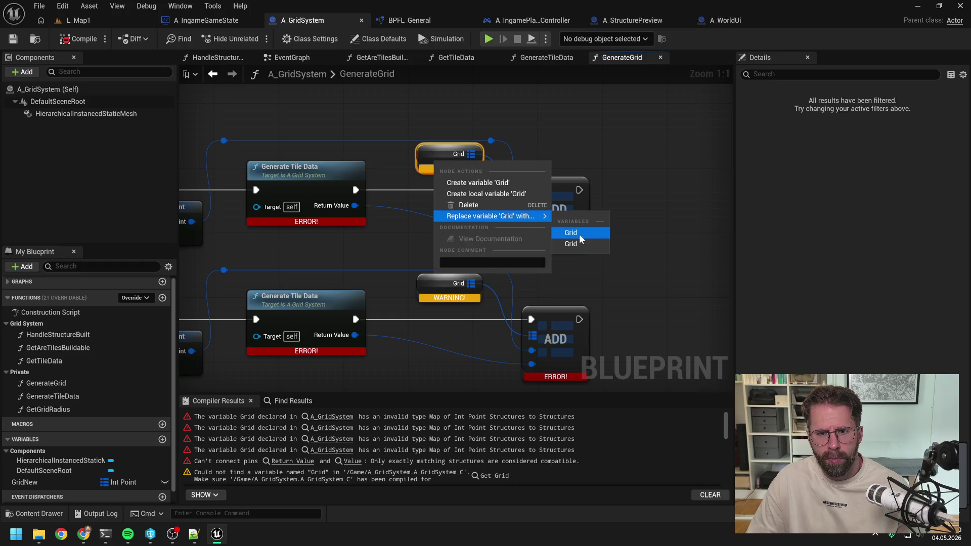
{"action": "left_click", "coordinate": [395, 263]}
{"action": "mouse_move", "coordinate": [44, 482]}
{"action": "left_mouse_down"}
{"action": "mouse_move", "coordinate": [435, 190]}
{"action": "mouse_move", "coordinate": [451, 208]}
{"action": "mouse_move", "coordinate": [434, 187]}
{"action": "left_mouse_up"}
{"action": "mouse_move", "coordinate": [533, 221]}
{"action": "left_mouse_down"}
{"action": "mouse_move", "coordinate": [502, 144]}
{"action": "mouse_move", "coordinate": [539, 222]}
{"action": "left_mouse_up"}
{"action": "left_click_drag", "start_coordinate": [362, 206], "coordinate": [532, 234]}
{"action": "left_click", "coordinate": [420, 155]}
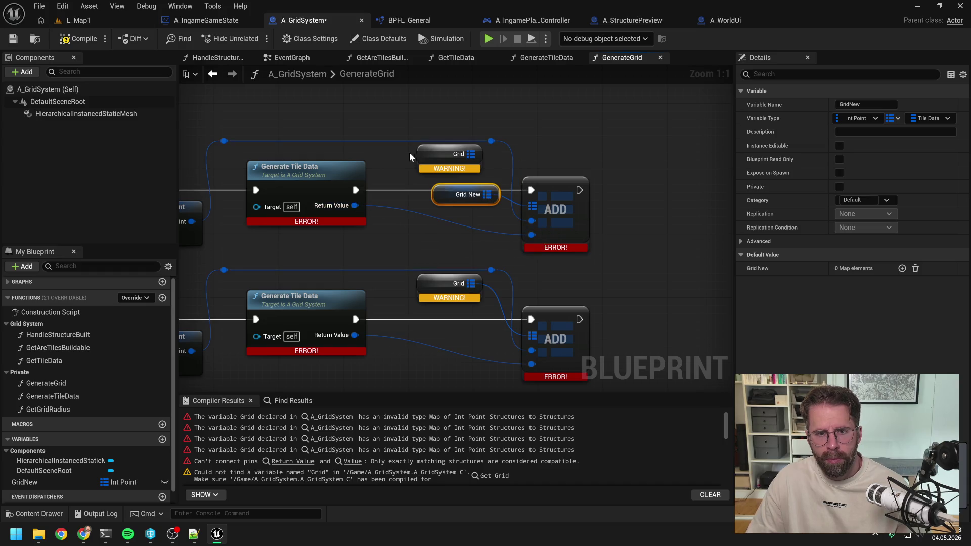
{"action": "key", "text": "Delete"}
{"action": "left_click_drag", "start_coordinate": [448, 188], "coordinate": [427, 167]}
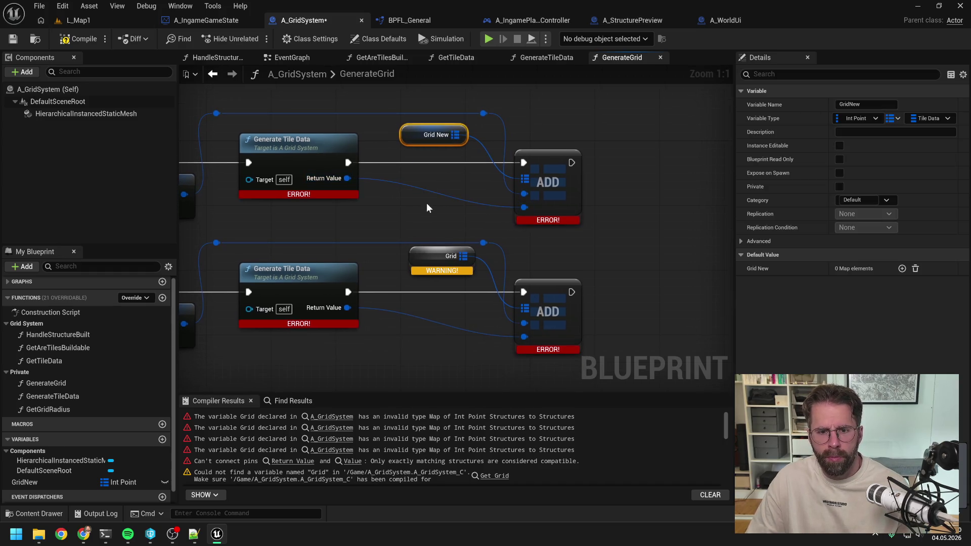
Step: Duplicate Grid New and rewire the lower Add's map, key and value pins, removing its Grid getter
{"action": "key", "text": "ctrl+d"}
{"action": "left_click", "coordinate": [525, 310], "text": "alt"}
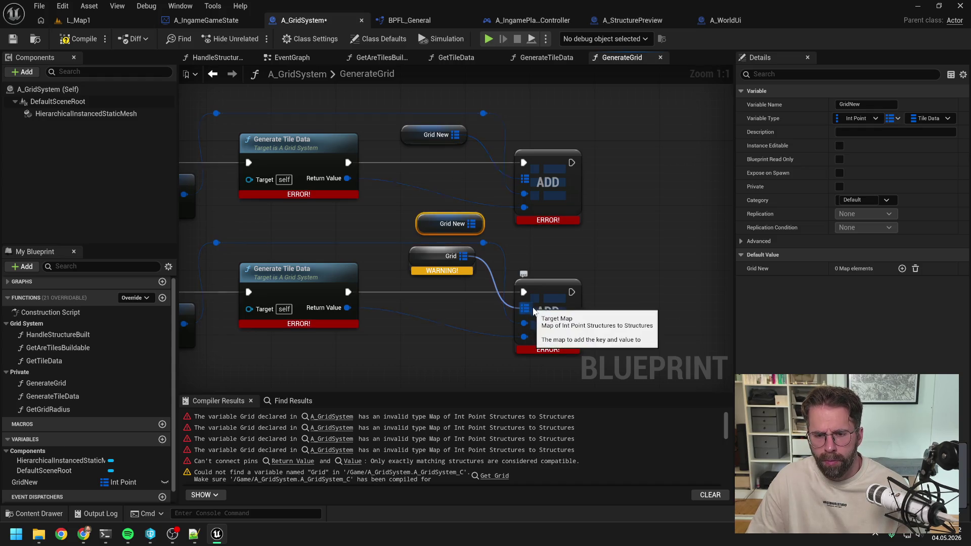
{"action": "left_click_drag", "start_coordinate": [463, 256], "coordinate": [508, 308]}
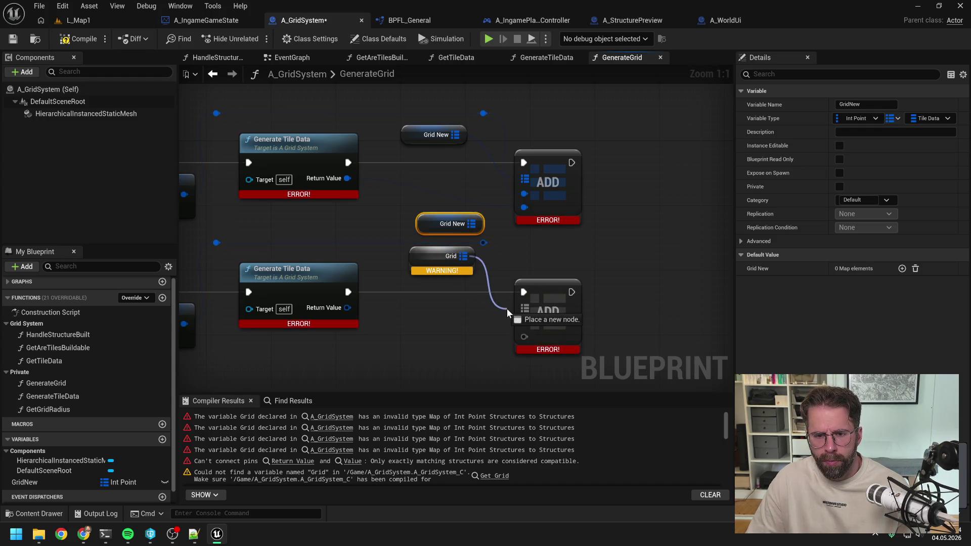
{"action": "left_click", "coordinate": [442, 278]}
{"action": "left_click_drag", "start_coordinate": [472, 223], "coordinate": [524, 310]}
{"action": "left_click_drag", "start_coordinate": [483, 243], "coordinate": [524, 324]}
{"action": "left_click_drag", "start_coordinate": [346, 308], "coordinate": [525, 337]}
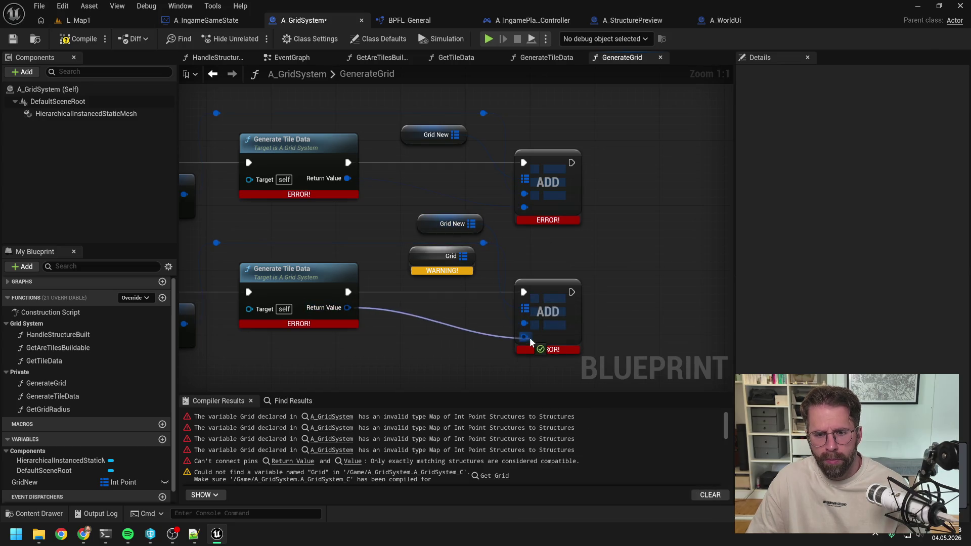
{"action": "left_click", "coordinate": [448, 256]}
{"action": "key", "text": "Delete"}
{"action": "left_click_drag", "start_coordinate": [435, 229], "coordinate": [418, 267]}
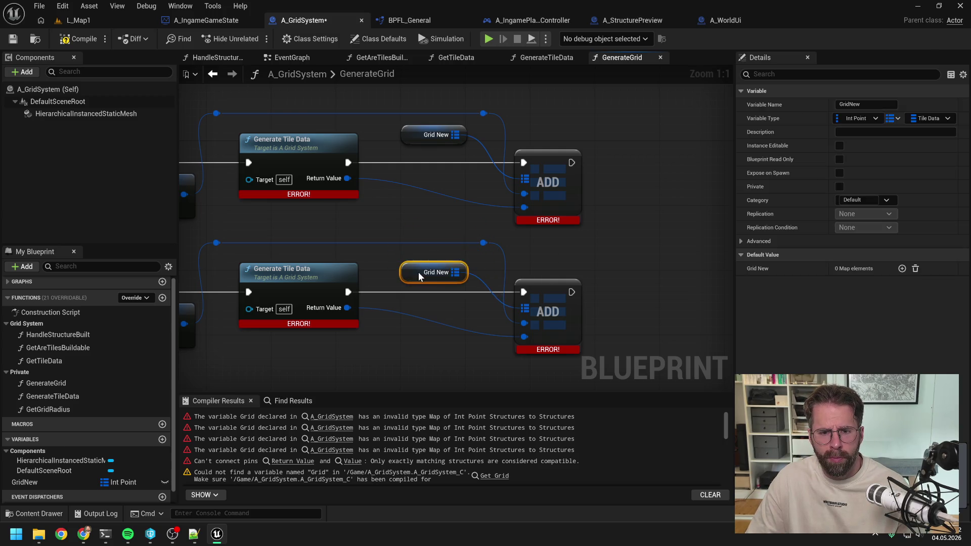
{"action": "left_click", "coordinate": [428, 232]}
Step: Paste another Grid New getter into the next Add's map, reconnect key and value, and delete that Grid getter
{"action": "scroll", "coordinate": [442, 230], "scroll_direction": "down", "scroll_amount": 2}
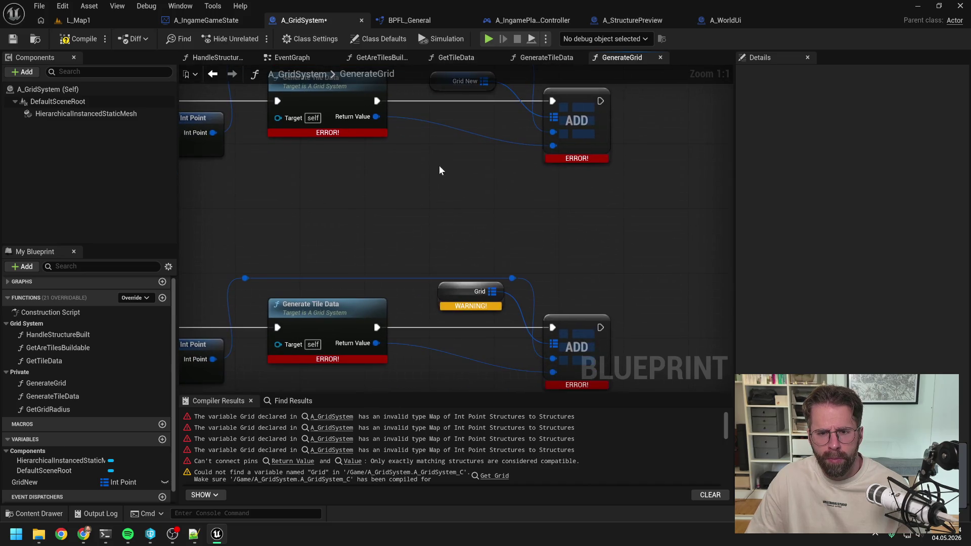
{"action": "scroll", "coordinate": [439, 183], "scroll_direction": "up", "scroll_amount": 1}
{"action": "left_click", "coordinate": [462, 121]}
{"action": "scroll", "coordinate": [454, 167], "scroll_direction": "down", "scroll_amount": 4}
{"action": "key", "text": "ctrl+v"}
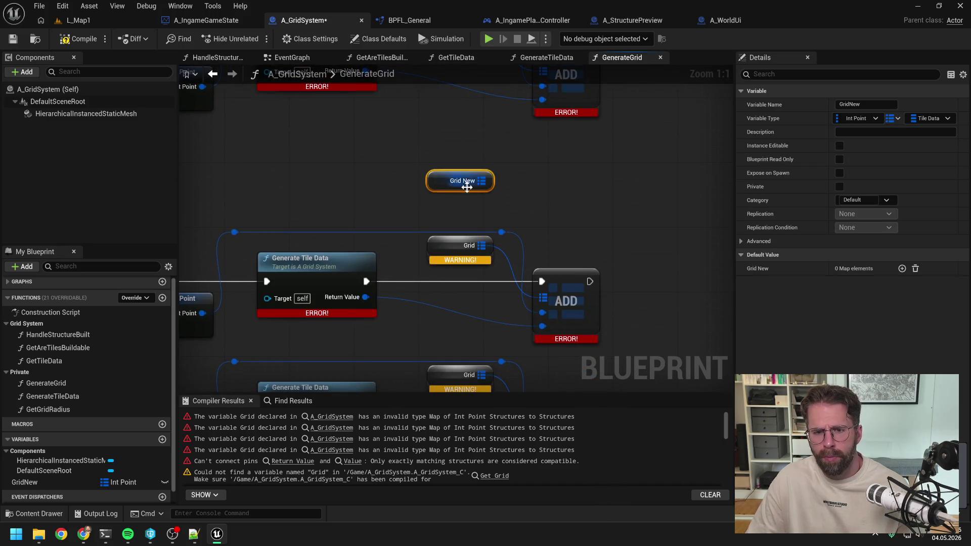
{"action": "left_click", "coordinate": [543, 298], "text": "alt"}
{"action": "left_click_drag", "start_coordinate": [482, 181], "coordinate": [543, 298]}
{"action": "left_click_drag", "start_coordinate": [505, 230], "coordinate": [543, 312]}
{"action": "left_click_drag", "start_coordinate": [365, 297], "coordinate": [542, 326]}
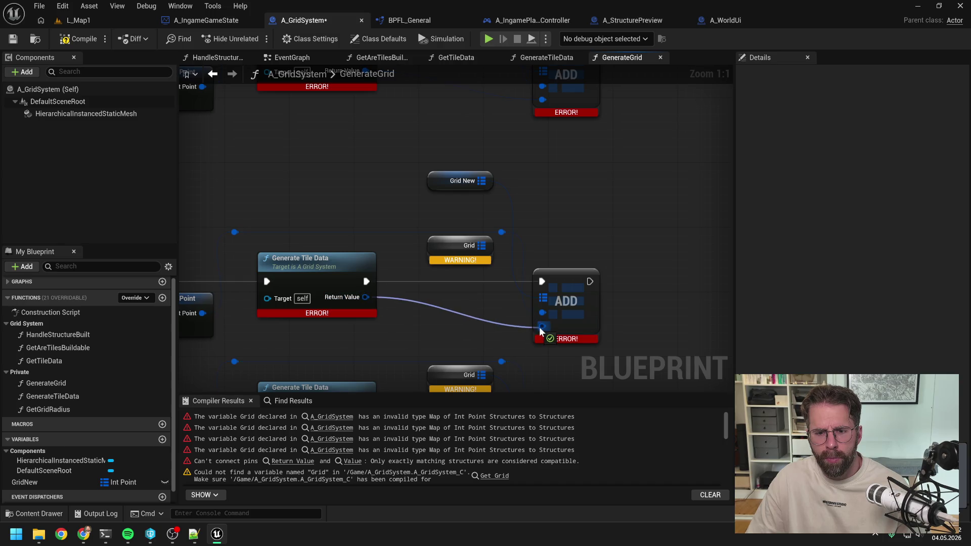
{"action": "left_click", "coordinate": [462, 246]}
{"action": "key", "text": "Delete"}
{"action": "left_click_drag", "start_coordinate": [442, 191], "coordinate": [449, 263]}
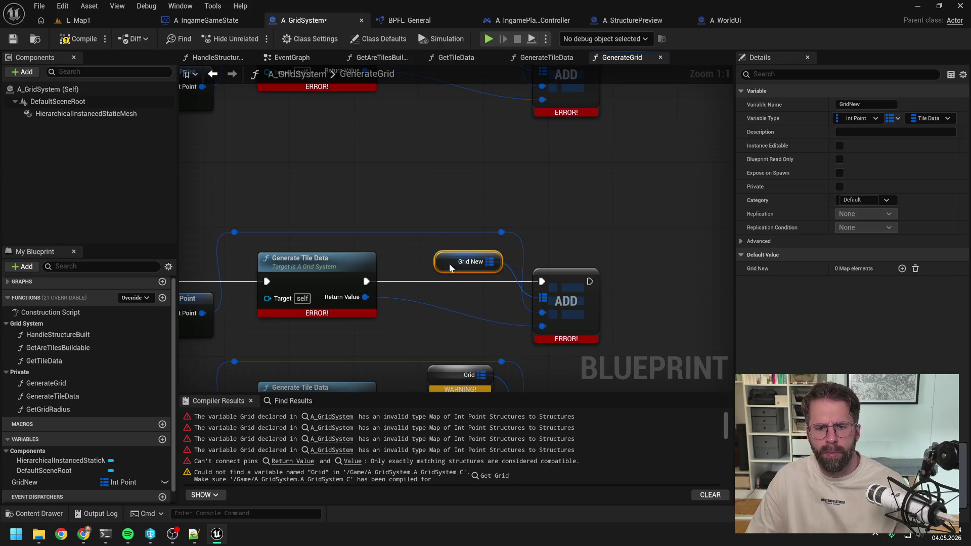
{"action": "left_click_drag", "start_coordinate": [589, 247], "coordinate": [580, 225]}
{"action": "left_click_drag", "start_coordinate": [474, 146], "coordinate": [461, 147]}
Step: Rewire the last lower Add to Grid New with its value and key, delete the final Grid getter, and compile
{"action": "left_click_drag", "start_coordinate": [457, 226], "coordinate": [499, 184]}
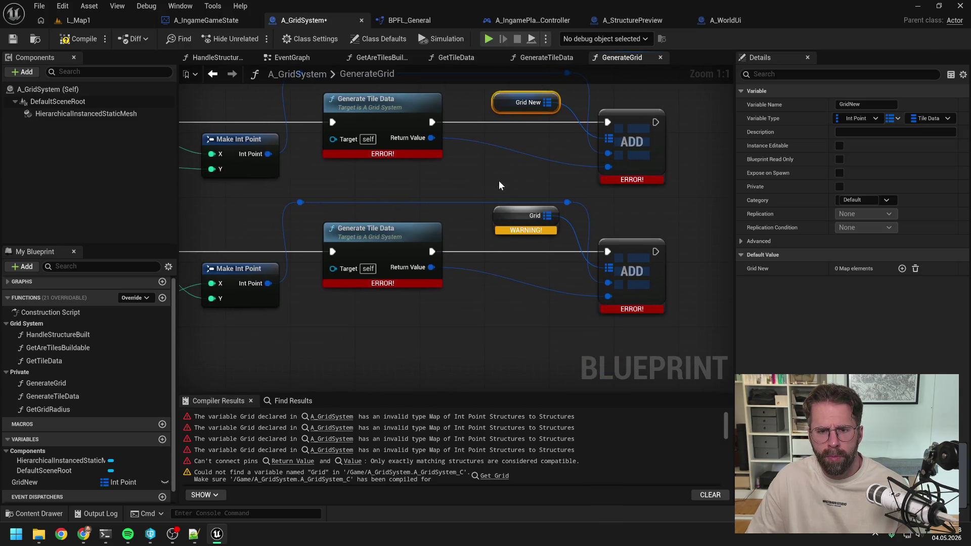
{"action": "scroll", "coordinate": [491, 286], "scroll_direction": "down", "scroll_amount": 6}
{"action": "scroll", "coordinate": [603, 286], "scroll_direction": "up", "scroll_amount": 2}
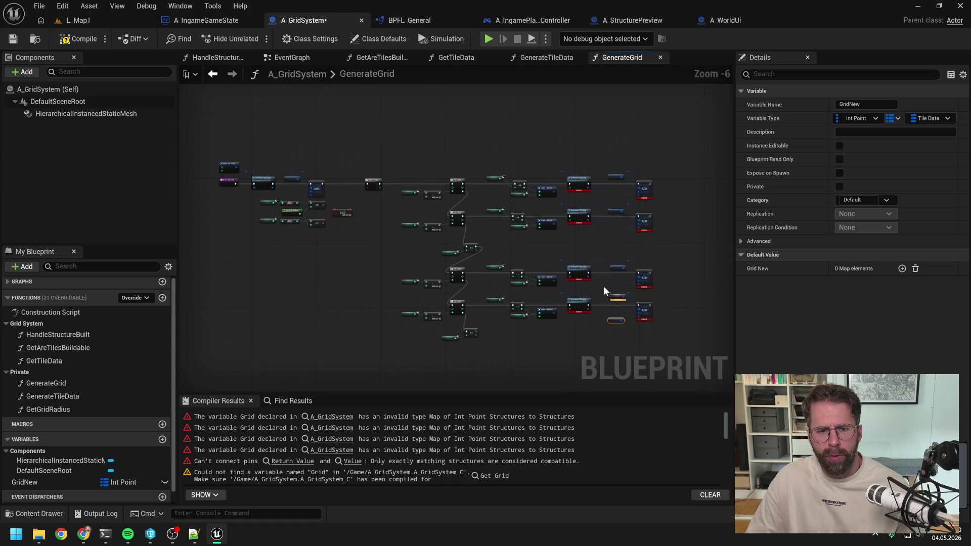
{"action": "scroll", "coordinate": [409, 221], "scroll_direction": "down", "scroll_amount": 2}
{"action": "scroll", "coordinate": [409, 221], "scroll_direction": "up", "scroll_amount": 7}
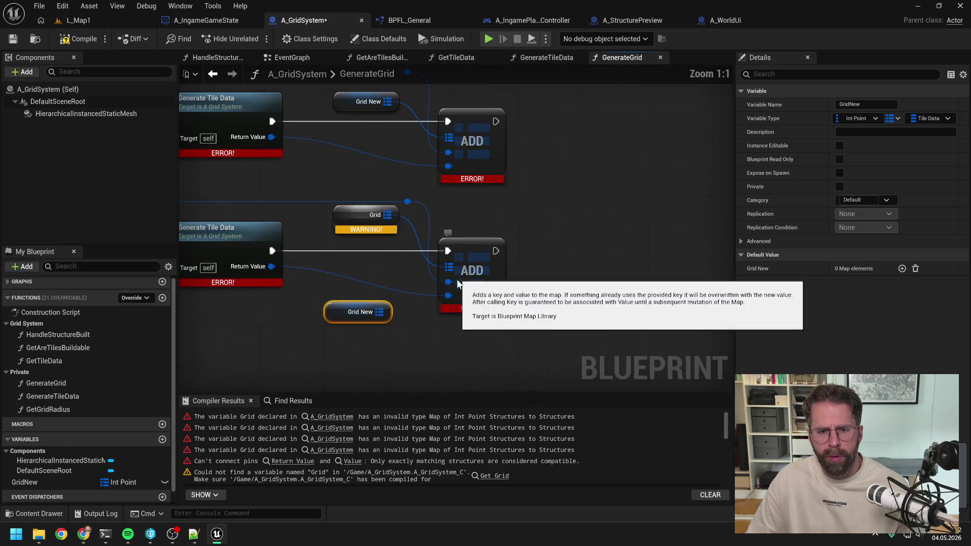
{"action": "left_click", "coordinate": [447, 276]}
{"action": "left_click", "coordinate": [517, 293], "text": "alt"}
{"action": "left_click_drag", "start_coordinate": [448, 324], "coordinate": [517, 280]}
{"action": "left_click_drag", "start_coordinate": [339, 279], "coordinate": [517, 307]}
{"action": "left_click_drag", "start_coordinate": [475, 214], "coordinate": [516, 294]}
{"action": "left_click", "coordinate": [433, 227]}
{"action": "key", "text": "Delete"}
{"action": "left_click_drag", "start_coordinate": [423, 318], "coordinate": [423, 237]}
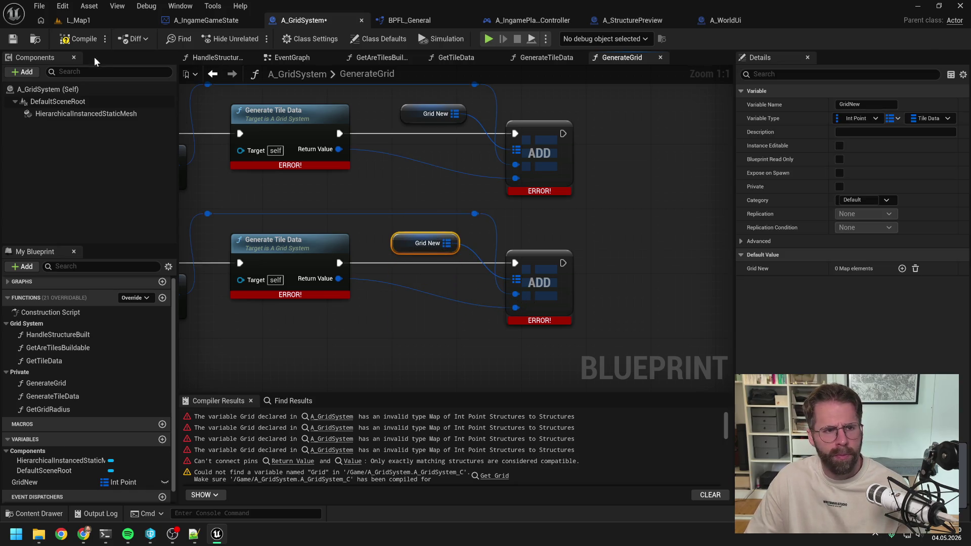
{"action": "left_click", "coordinate": [78, 39]}
Step: Add a Grid New getter beside the remaining Grid lookup in HandleStructureBuilt
{"action": "left_click", "coordinate": [492, 465]}
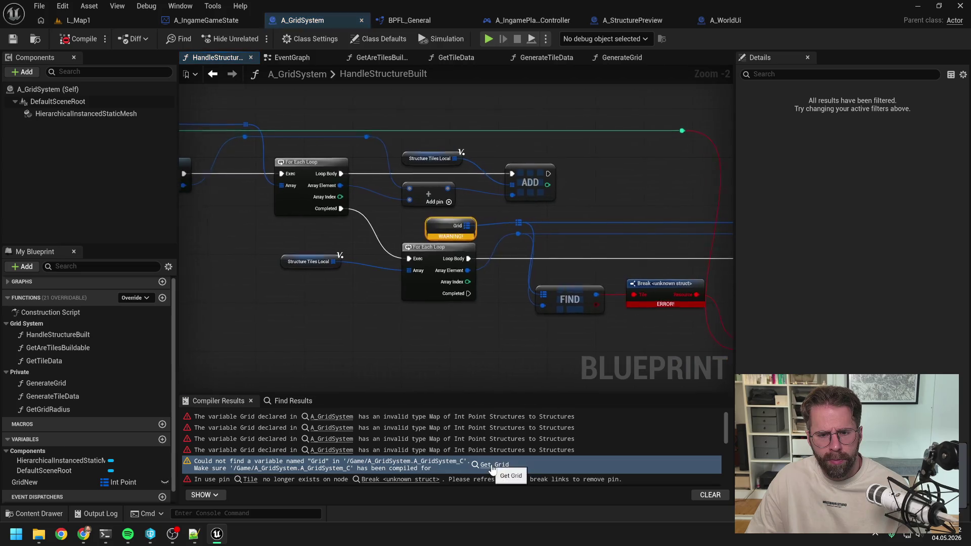
{"action": "left_click_drag", "start_coordinate": [488, 348], "coordinate": [423, 330]}
{"action": "mouse_move", "coordinate": [60, 481]}
{"action": "left_mouse_down"}
{"action": "mouse_move", "coordinate": [217, 393]}
{"action": "mouse_move", "coordinate": [414, 321]}
{"action": "mouse_move", "coordinate": [440, 325]}
{"action": "mouse_move", "coordinate": [458, 292]}
{"action": "mouse_move", "coordinate": [447, 224]}
{"action": "mouse_move", "coordinate": [424, 293]}
{"action": "left_mouse_up"}
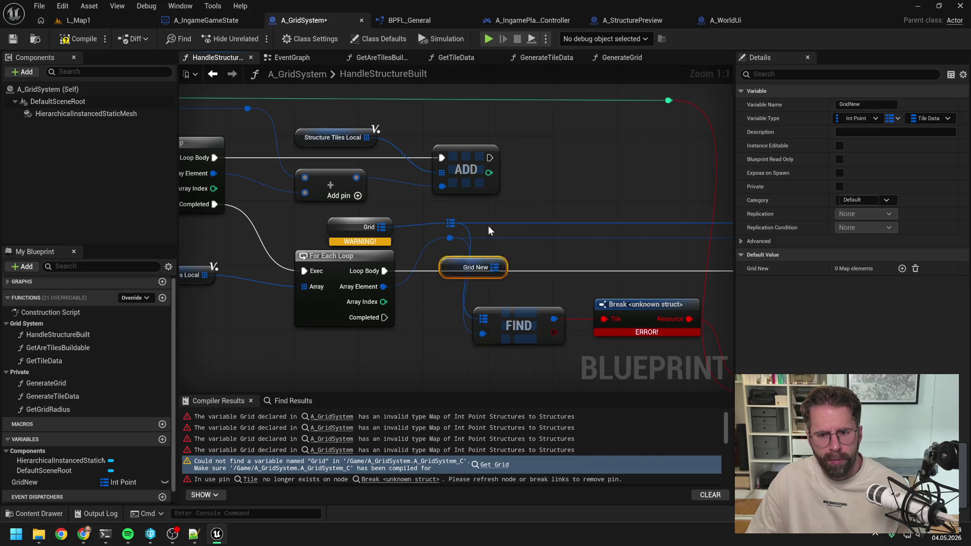
{"action": "key", "text": "ctrl+z"}
{"action": "scroll", "coordinate": [468, 245], "scroll_direction": "down", "scroll_amount": 2}
{"action": "left_click", "coordinate": [382, 284]}
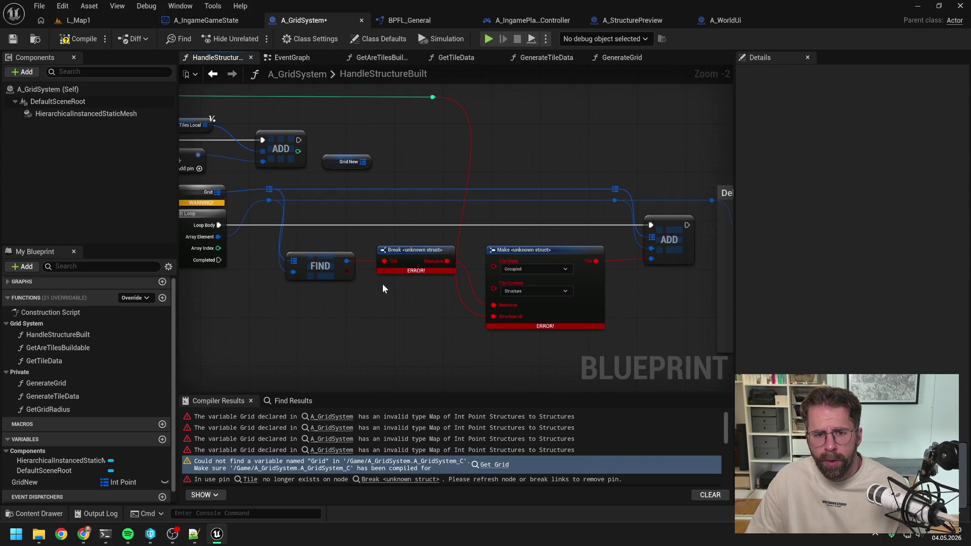
Step: Wire Grid New into the FIND node's map pin and reconnect its key pin
{"action": "left_click_drag", "start_coordinate": [346, 261], "coordinate": [378, 307]}
{"action": "type", "text": "break"}
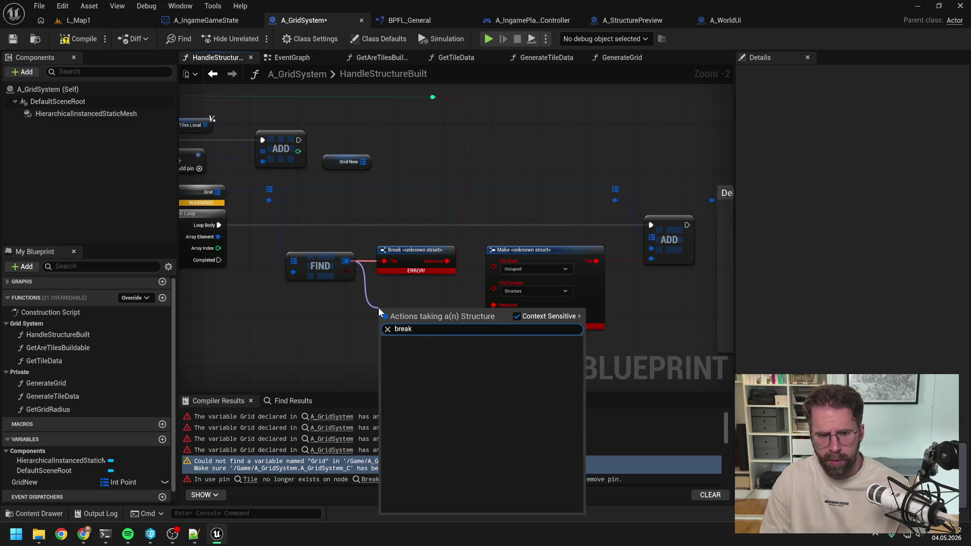
{"action": "left_click", "coordinate": [271, 344]}
{"action": "left_click_drag", "start_coordinate": [272, 344], "coordinate": [467, 345]}
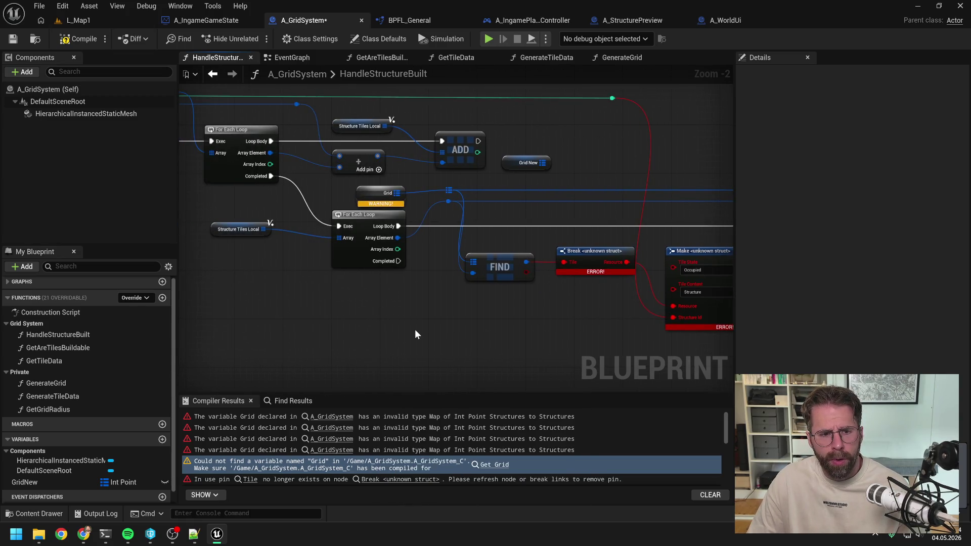
{"action": "left_click_drag", "start_coordinate": [218, 216], "coordinate": [313, 282]}
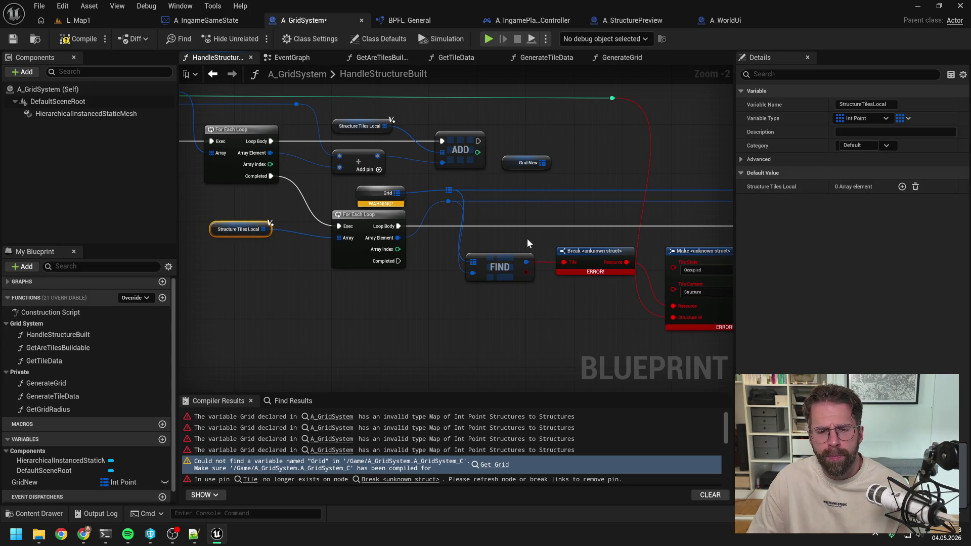
{"action": "mouse_move", "coordinate": [527, 238]}
{"action": "left_mouse_down"}
{"action": "mouse_move", "coordinate": [456, 242]}
{"action": "mouse_move", "coordinate": [518, 190]}
{"action": "mouse_move", "coordinate": [573, 189]}
{"action": "mouse_move", "coordinate": [544, 193]}
{"action": "left_mouse_up"}
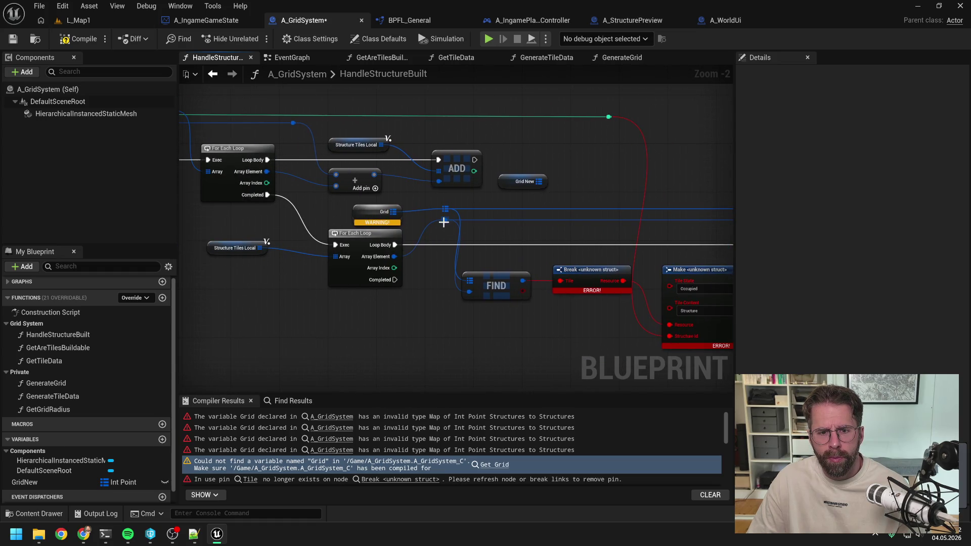
{"action": "mouse_move", "coordinate": [540, 182]}
{"action": "left_mouse_down"}
{"action": "mouse_move", "coordinate": [523, 251]}
{"action": "mouse_move", "coordinate": [497, 253]}
{"action": "left_mouse_up"}
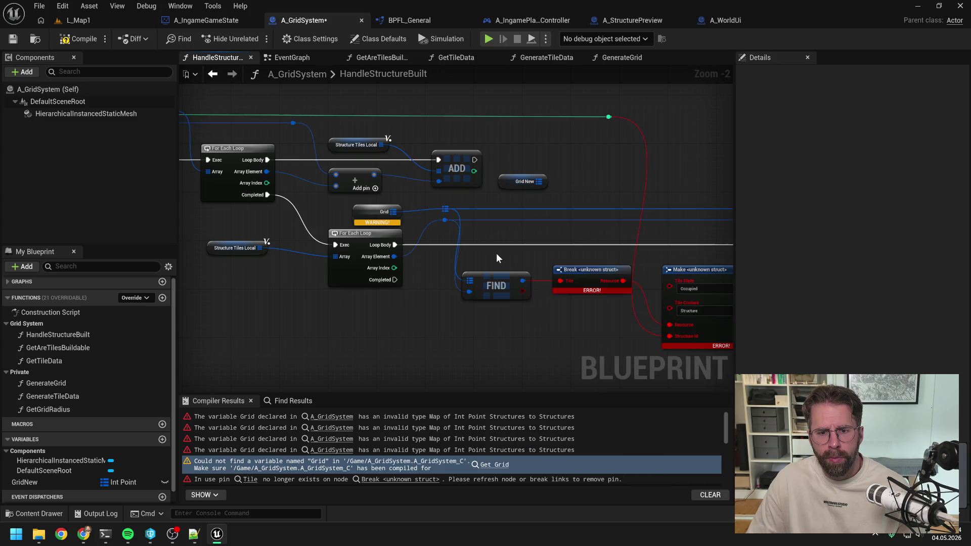
{"action": "mouse_move", "coordinate": [539, 182]}
{"action": "left_mouse_down"}
{"action": "mouse_move", "coordinate": [518, 229]}
{"action": "mouse_move", "coordinate": [473, 278]}
{"action": "left_mouse_up"}
{"action": "left_click_drag", "start_coordinate": [445, 220], "coordinate": [469, 292]}
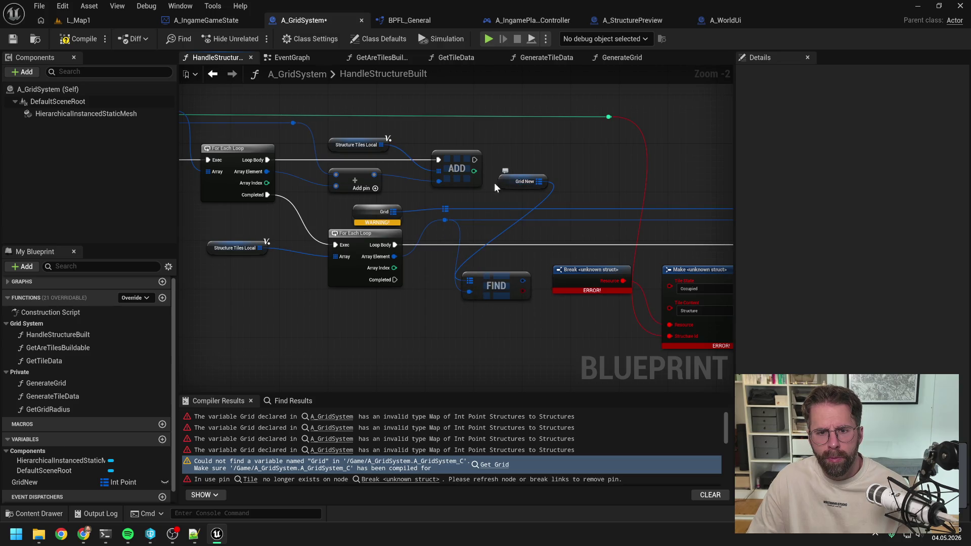
Step: Delete the old Grid getter and move Grid New into its place
{"action": "left_click", "coordinate": [399, 211]}
{"action": "key", "text": "Delete"}
{"action": "left_click_drag", "start_coordinate": [505, 184], "coordinate": [358, 217]}
{"action": "left_click", "coordinate": [527, 201]}
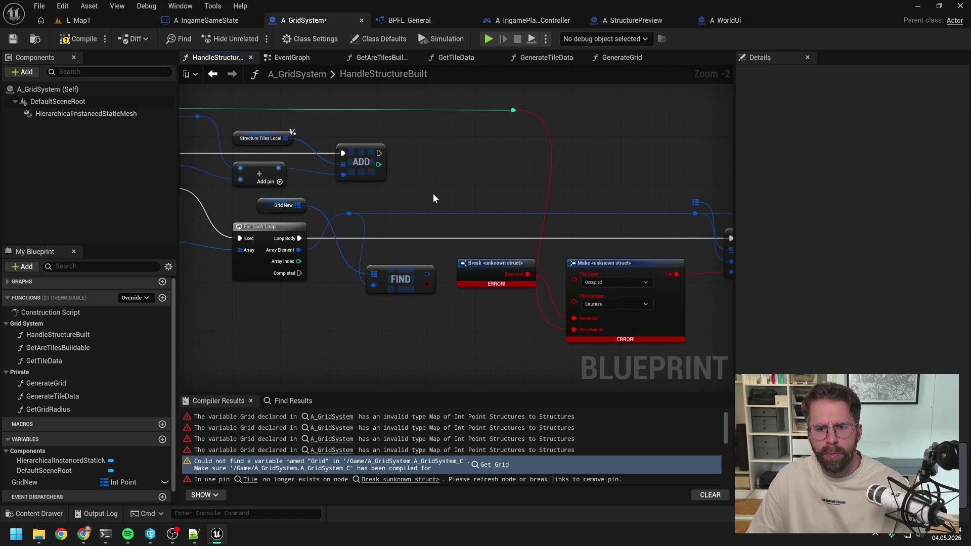
Step: Add a Break Tile Data node off FIND's found value
{"action": "mouse_move", "coordinate": [427, 274]}
{"action": "left_mouse_down"}
{"action": "mouse_move", "coordinate": [469, 309]}
{"action": "mouse_move", "coordinate": [456, 310]}
{"action": "left_mouse_up"}
{"action": "type", "text": "break"}
{"action": "key", "text": "Return"}
{"action": "left_click_drag", "start_coordinate": [654, 354], "coordinate": [503, 335]}
{"action": "left_click", "coordinate": [599, 294]}
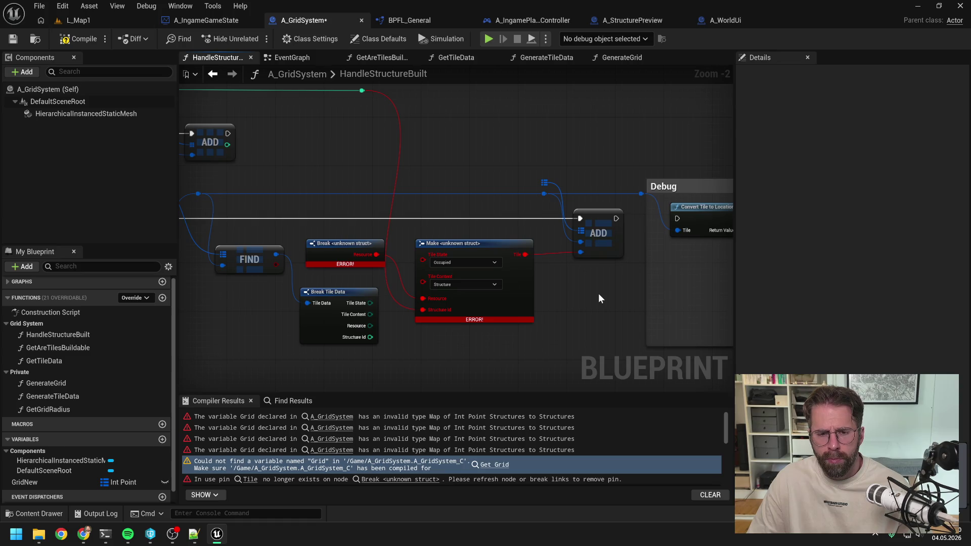
{"action": "left_click_drag", "start_coordinate": [599, 294], "coordinate": [602, 296]}
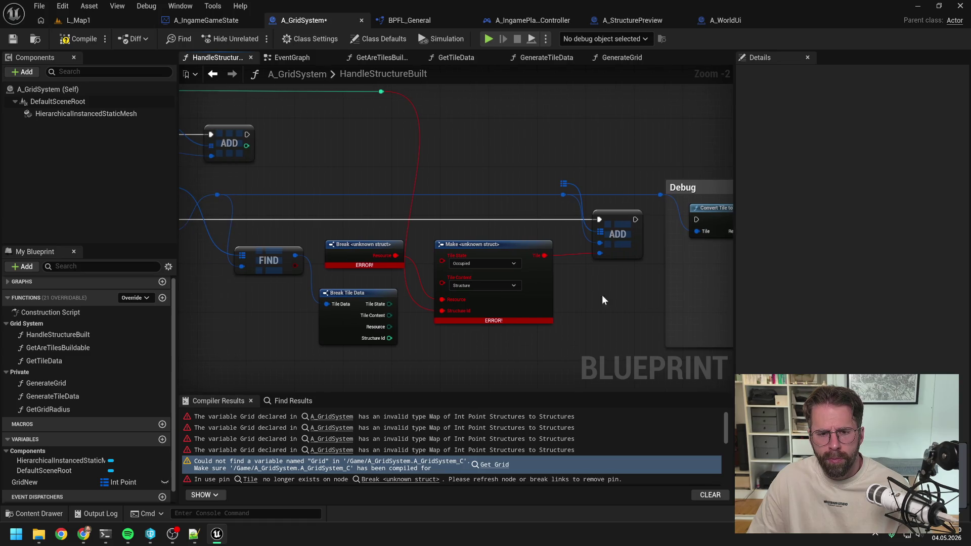
Step: Add a Make Tile Data node with Tile State Occupied and Tile Content Structure
{"action": "right_click", "coordinate": [420, 354]}
{"action": "type", "text": "make"}
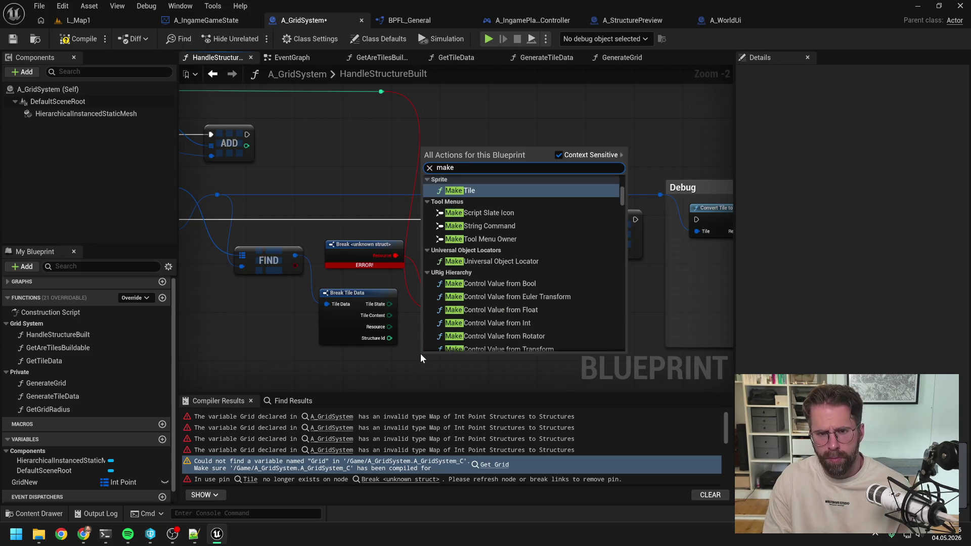
{"action": "type", "text": " tile data"}
{"action": "key", "text": "Return"}
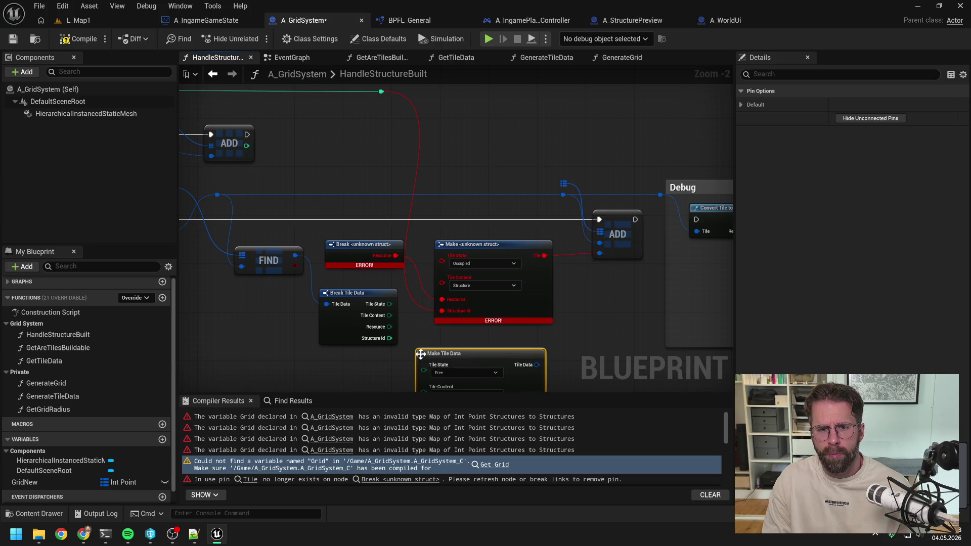
{"action": "left_click", "coordinate": [486, 298]}
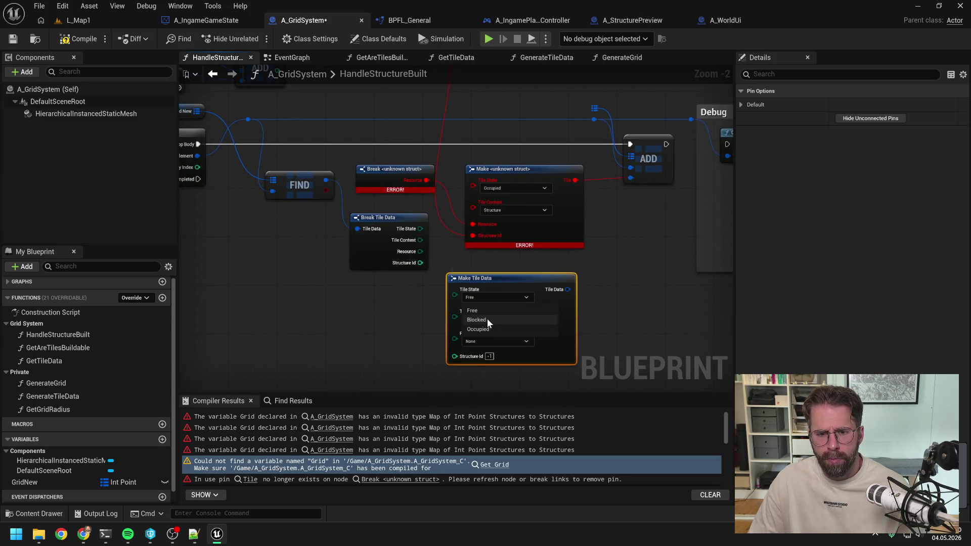
{"action": "left_click", "coordinate": [484, 329]}
{"action": "left_click", "coordinate": [497, 319]}
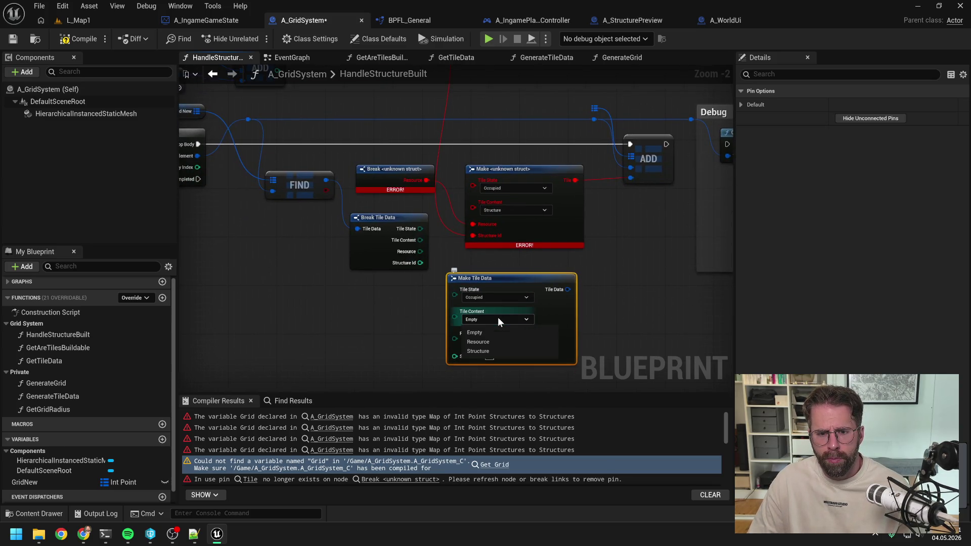
{"action": "left_click", "coordinate": [485, 352]}
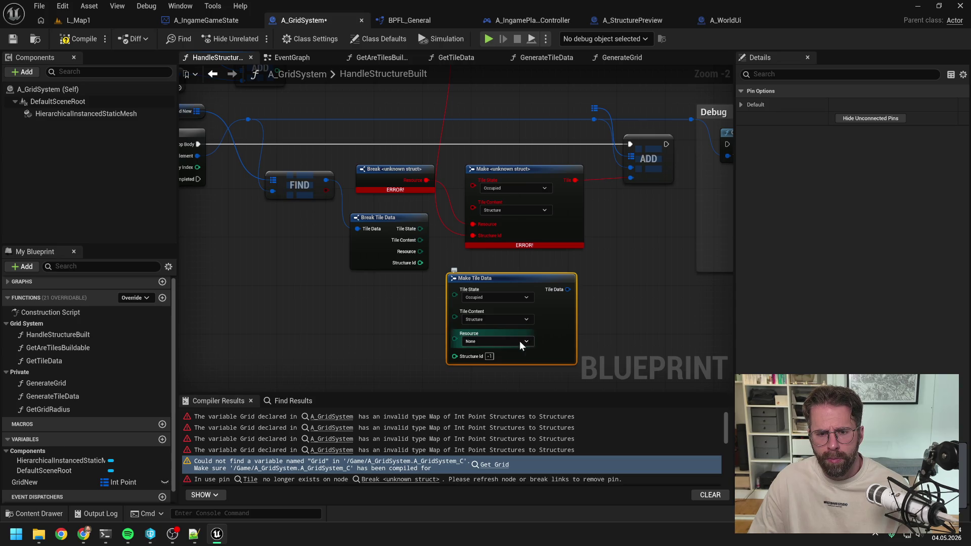
{"action": "scroll", "coordinate": [421, 299], "scroll_direction": "down", "scroll_amount": 1}
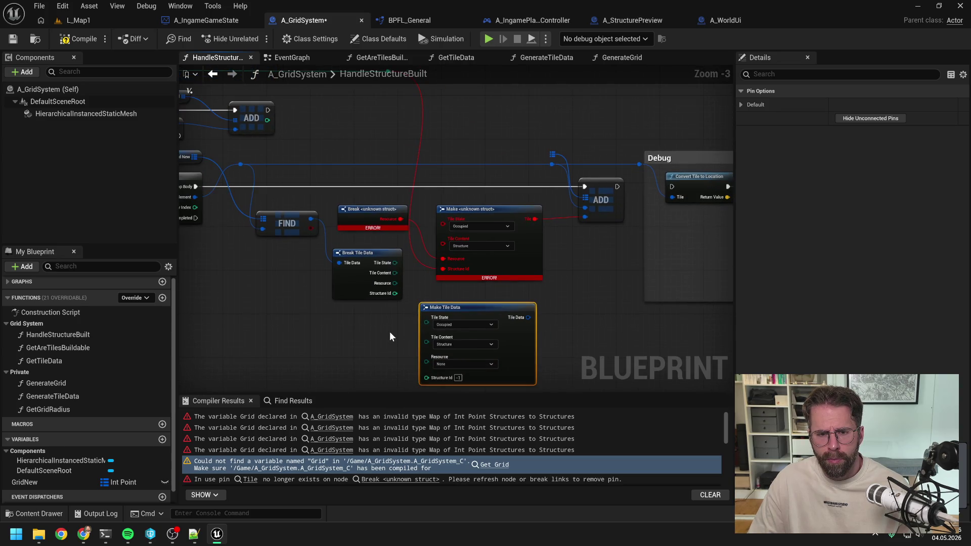